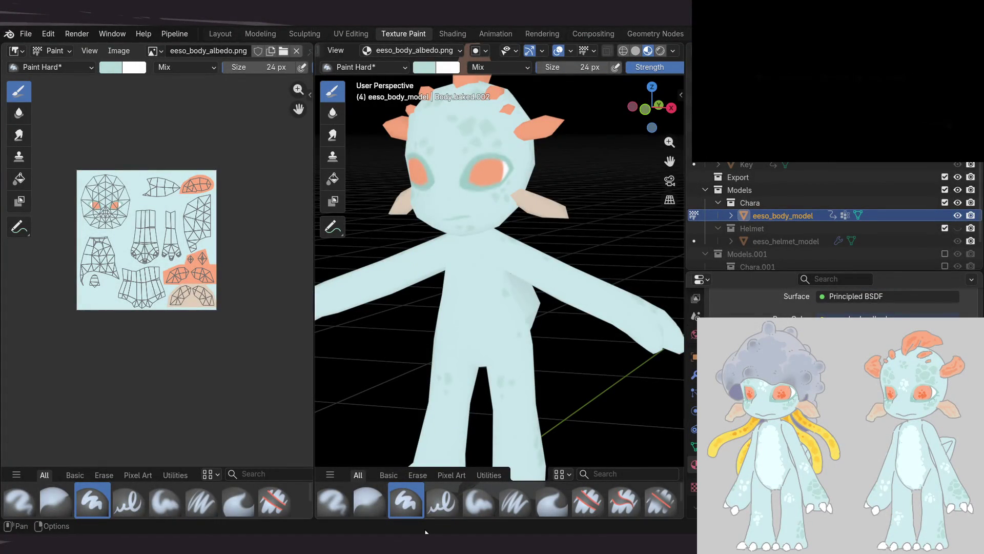
Check the character's texture in Blender, orbiting the model and returning to a front view
{"action": "left_click", "coordinate": [454, 34]}
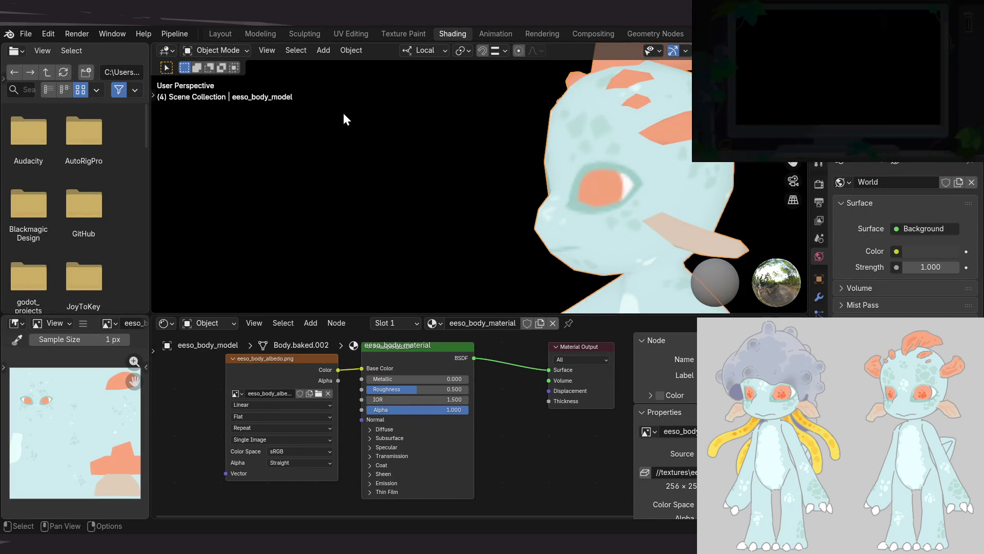
{"action": "left_click", "coordinate": [405, 34]}
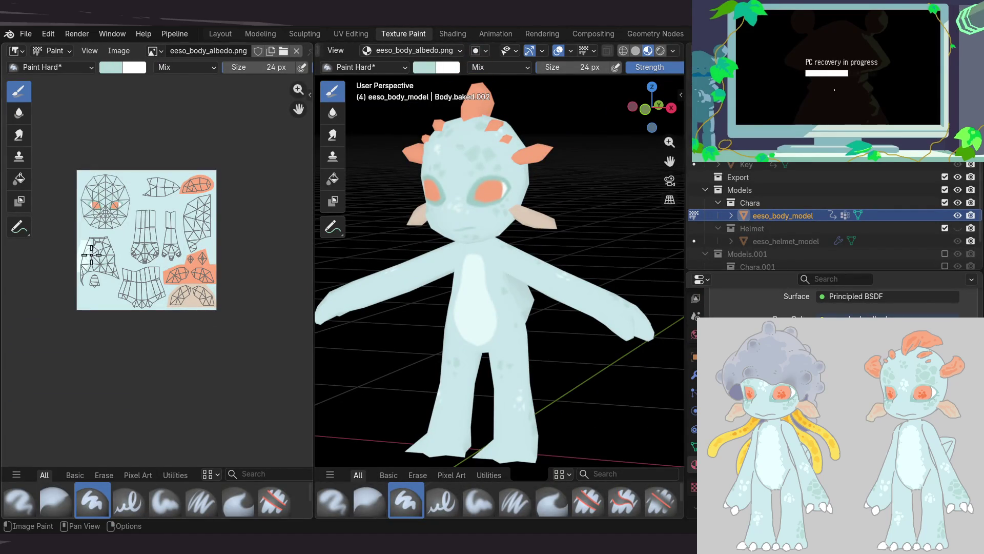
{"action": "mouse_move", "coordinate": [489, 304]}
{"action": "middle_mouse_down"}
{"action": "mouse_move", "coordinate": [542, 390]}
{"action": "mouse_move", "coordinate": [518, 344]}
{"action": "mouse_move", "coordinate": [592, 323]}
{"action": "middle_mouse_up"}
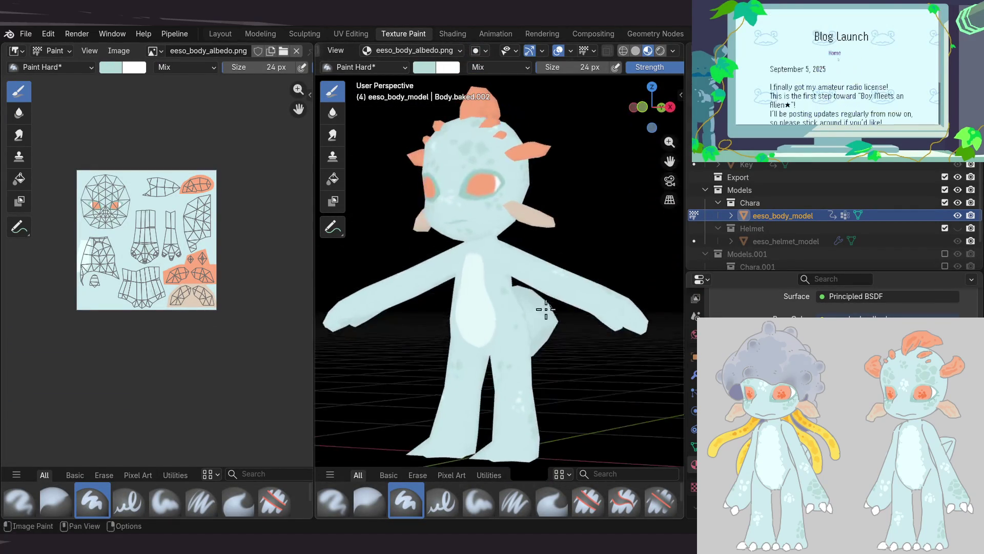
{"action": "mouse_move", "coordinate": [592, 323]}
{"action": "middle_mouse_down"}
{"action": "mouse_move", "coordinate": [587, 310]}
{"action": "mouse_move", "coordinate": [578, 334]}
{"action": "mouse_move", "coordinate": [547, 333]}
{"action": "mouse_move", "coordinate": [555, 287]}
{"action": "mouse_move", "coordinate": [519, 297]}
{"action": "middle_mouse_up"}
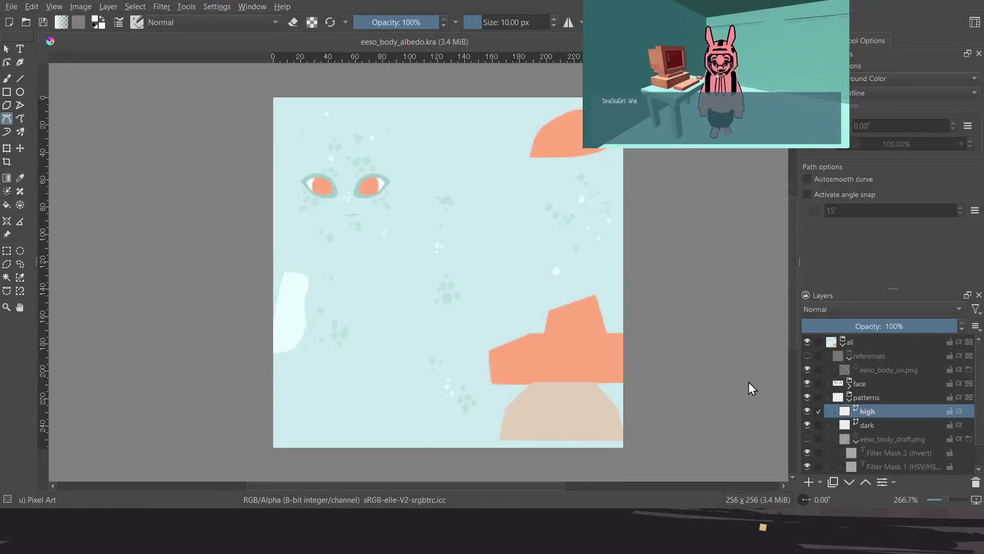
In Krita, show the UV reference wireframes and zoom in on the pale highlight shape
{"action": "left_click", "coordinate": [807, 356]}
{"action": "middle_click_drag", "start_coordinate": [284, 318], "coordinate": [327, 304]}
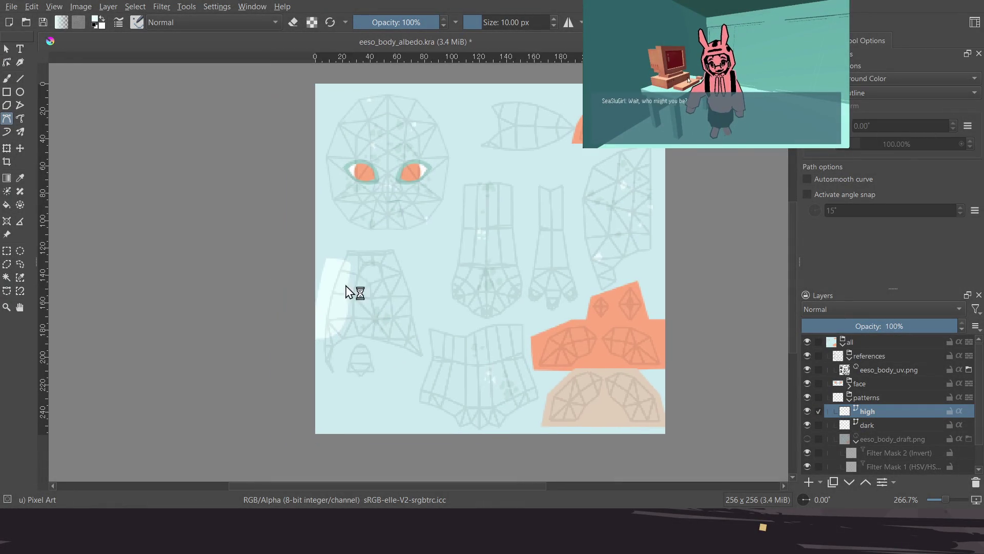
{"action": "scroll", "coordinate": [327, 305], "scroll_direction": "up", "scroll_amount": 2}
{"action": "scroll", "coordinate": [339, 290], "scroll_direction": "up", "scroll_amount": 1}
{"action": "scroll", "coordinate": [329, 292], "scroll_direction": "up", "scroll_amount": 1}
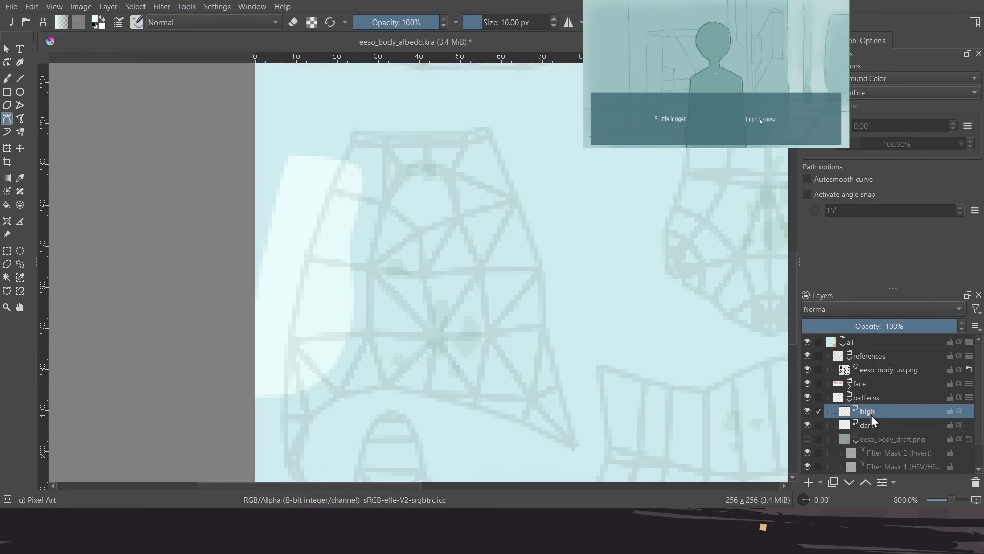
{"action": "left_click", "coordinate": [334, 244]}
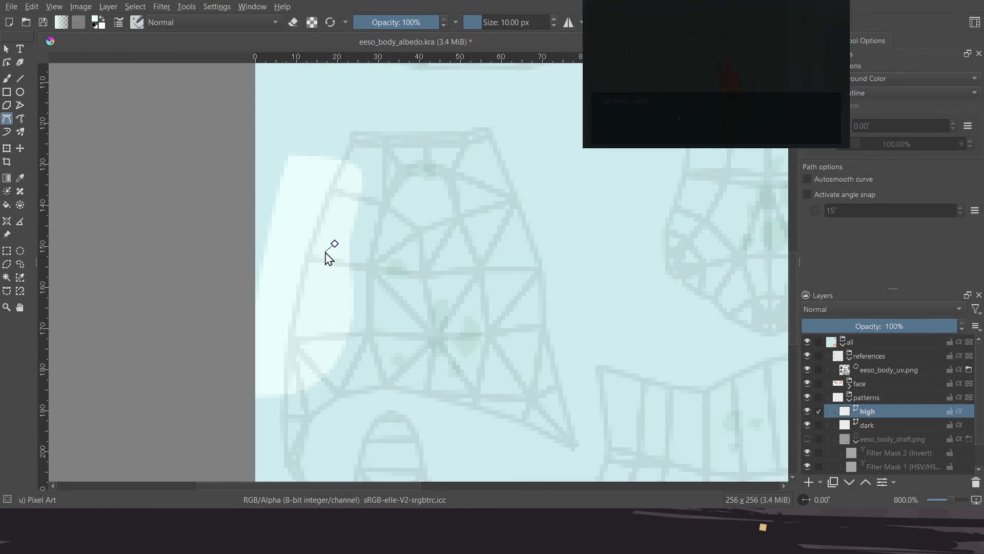
Make the highlight's right-edge node smooth, nudge it right, save, and hide the references
{"action": "left_click", "coordinate": [7, 62]}
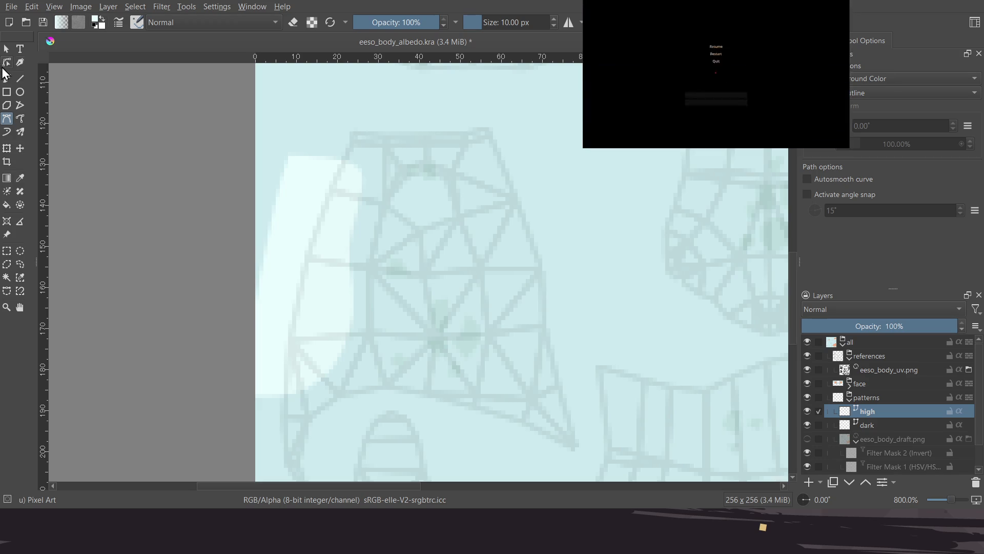
{"action": "left_click", "coordinate": [350, 249]}
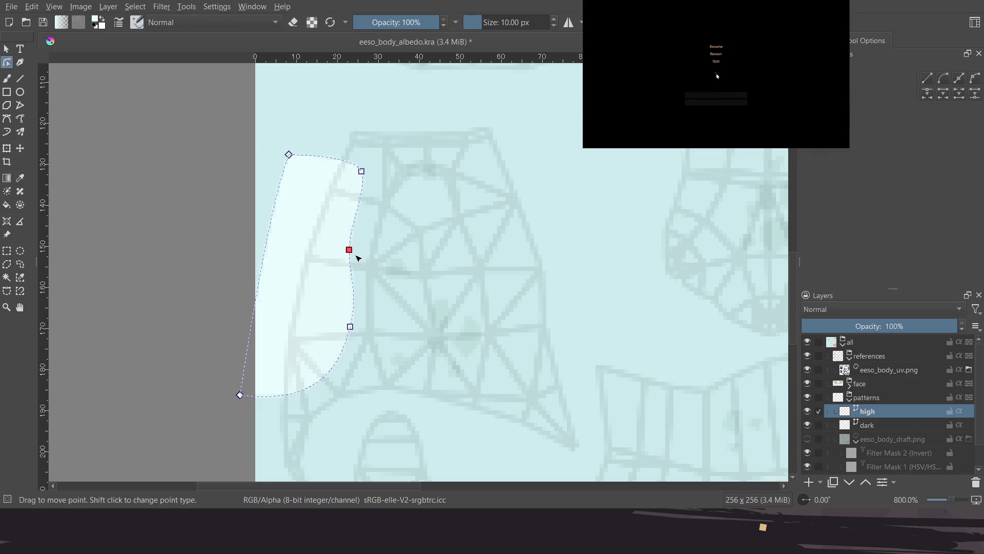
{"action": "left_click", "coordinate": [349, 250], "text": "shift"}
{"action": "left_click_drag", "start_coordinate": [349, 250], "coordinate": [357, 250]}
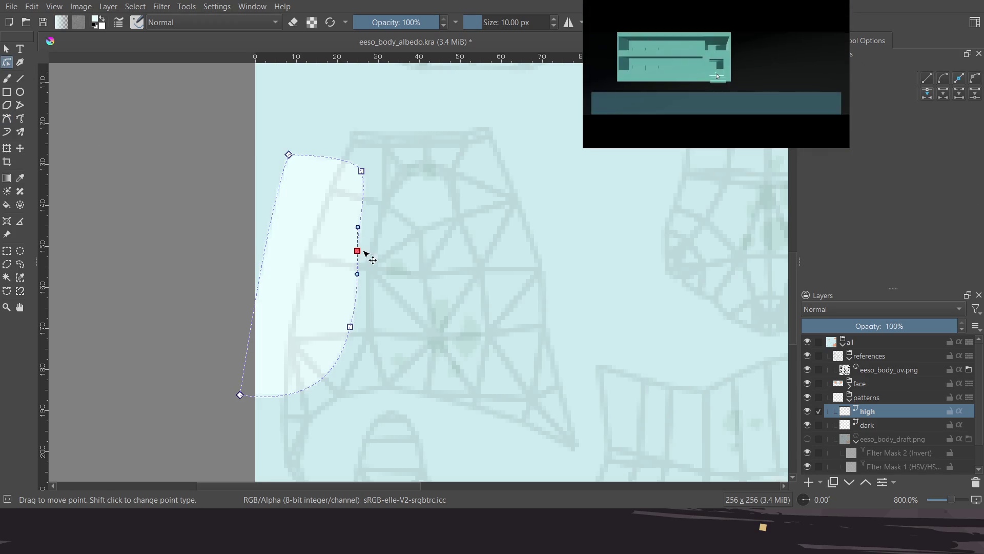
{"action": "key", "text": "ctrl+s"}
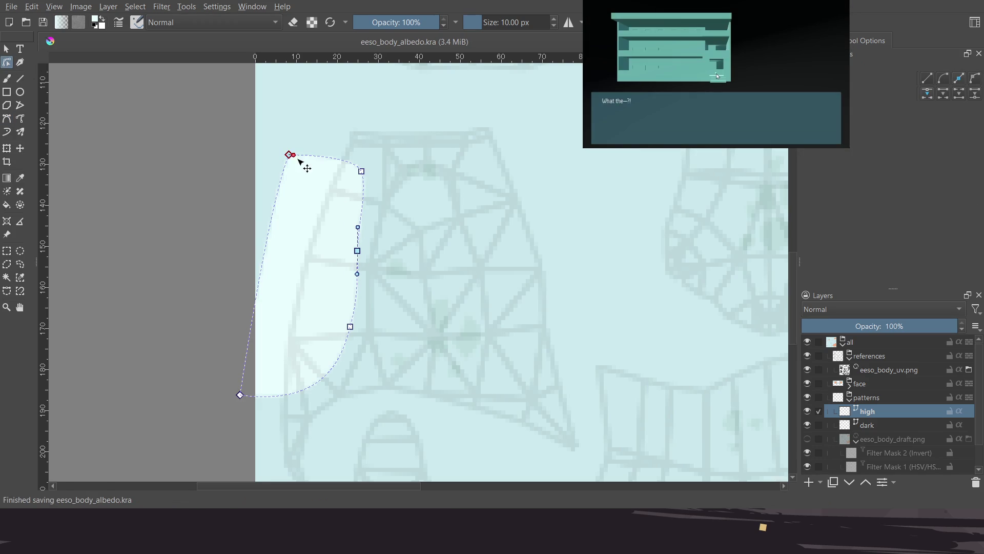
{"action": "left_click", "coordinate": [807, 355]}
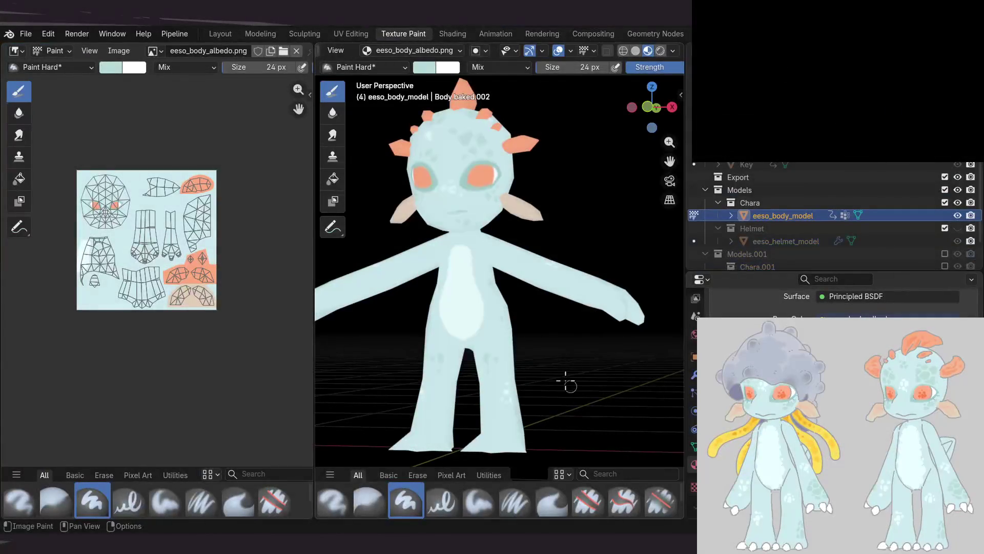
View the character in Blender's Shading workspace, zoomed out and orbited to a front view
{"action": "left_click", "coordinate": [458, 36]}
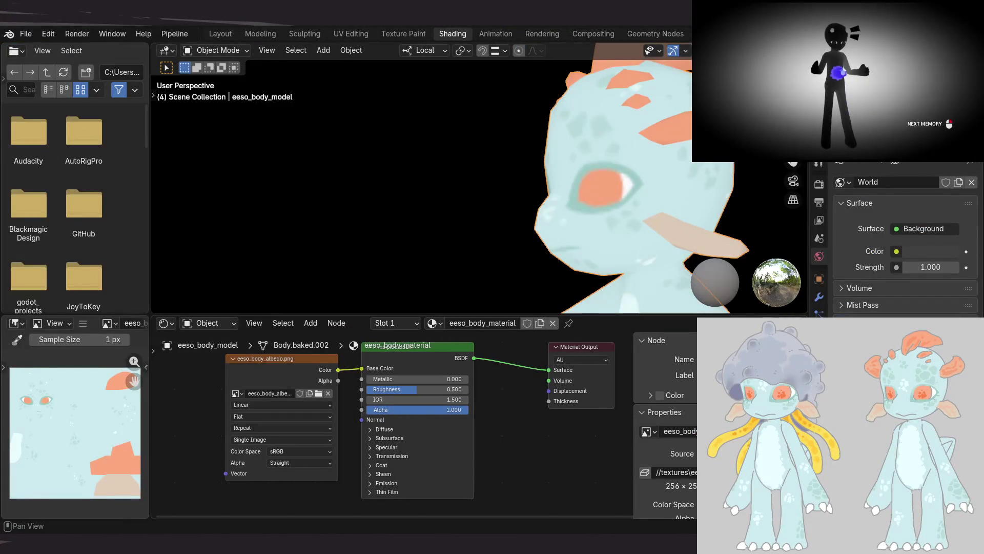
{"action": "scroll", "coordinate": [535, 203], "scroll_direction": "down", "scroll_amount": 5}
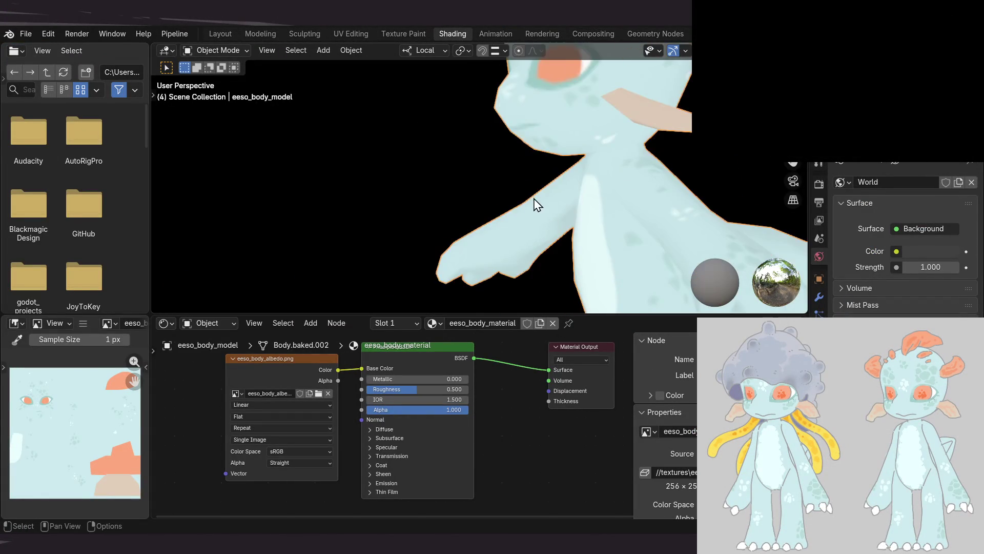
{"action": "mouse_move", "coordinate": [537, 201]}
{"action": "middle_mouse_down"}
{"action": "mouse_move", "coordinate": [587, 220]}
{"action": "mouse_move", "coordinate": [448, 204]}
{"action": "middle_mouse_up"}
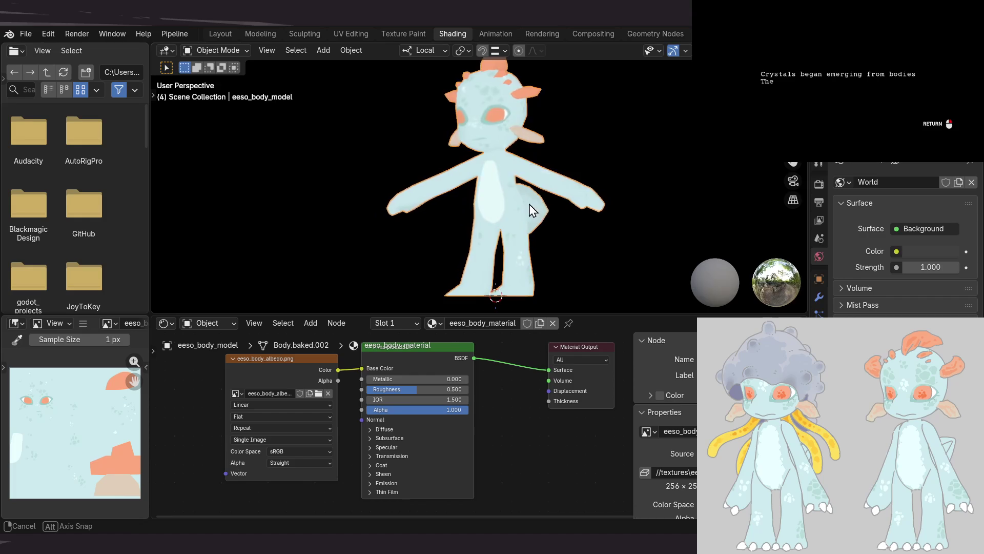
{"action": "middle_click_drag", "start_coordinate": [449, 204], "coordinate": [487, 199]}
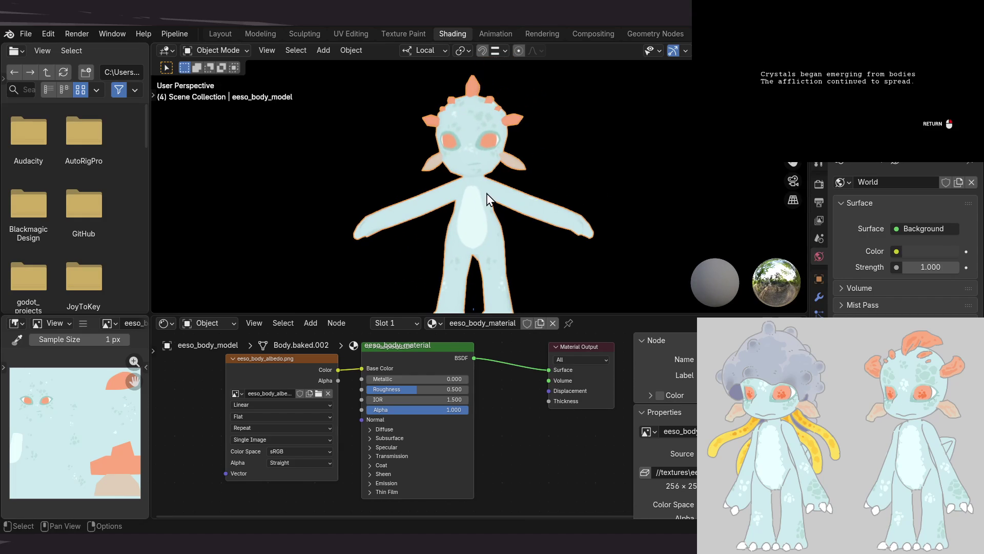
{"action": "middle_click_drag", "start_coordinate": [528, 298], "coordinate": [506, 263]}
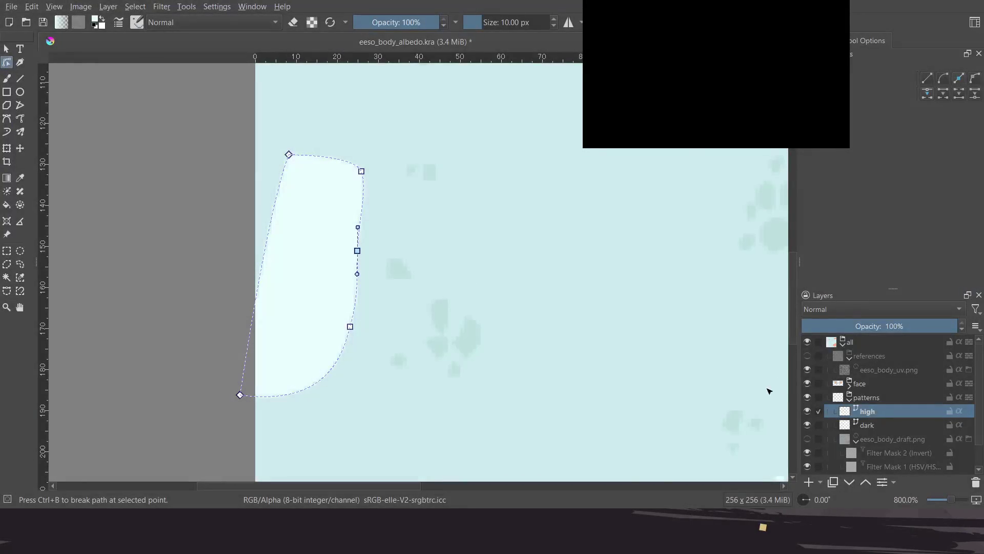
Toggle the UV references overlay on and off and collapse the references group
{"action": "left_click", "coordinate": [808, 357]}
{"action": "scroll", "coordinate": [439, 238], "scroll_direction": "down", "scroll_amount": 5}
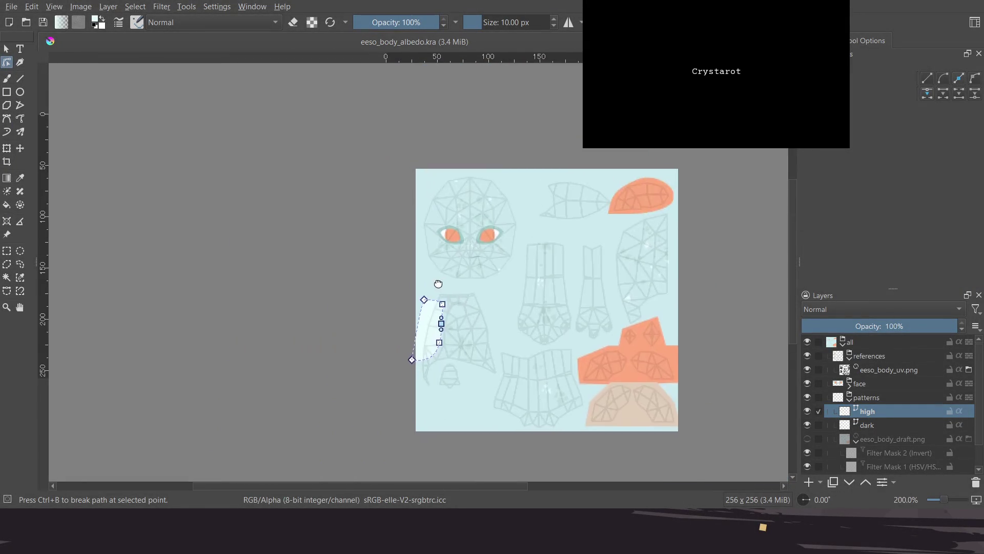
{"action": "scroll", "coordinate": [445, 266], "scroll_direction": "up", "scroll_amount": 1}
{"action": "scroll", "coordinate": [478, 300], "scroll_direction": "up", "scroll_amount": 3}
{"action": "scroll", "coordinate": [566, 246], "scroll_direction": "up", "scroll_amount": 3}
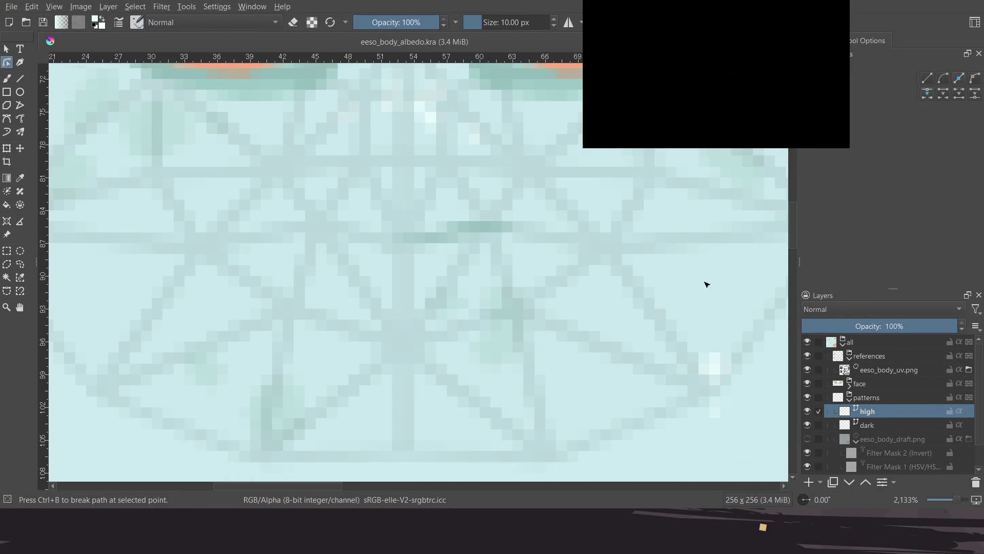
{"action": "left_click", "coordinate": [850, 358]}
{"action": "left_click", "coordinate": [808, 355]}
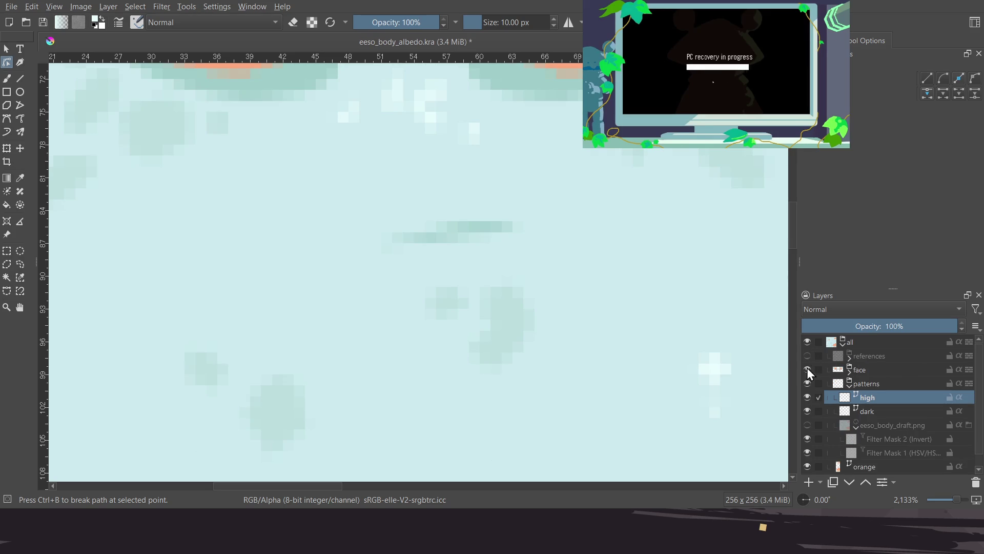
{"action": "left_click", "coordinate": [807, 356]}
{"action": "left_click", "coordinate": [807, 357]}
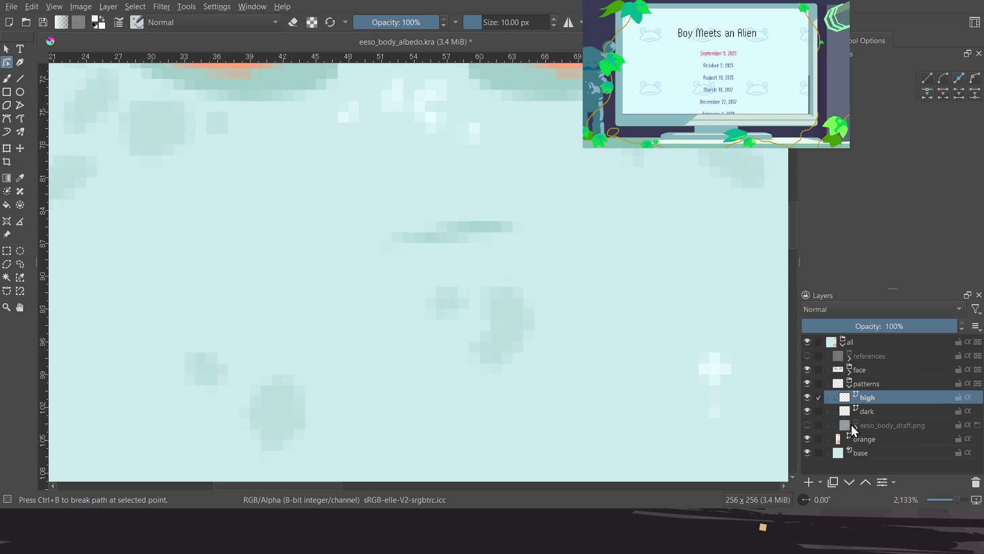
Collapse the patterns group, expand the face and mouth groups, and select the mouth vector layer
{"action": "left_click", "coordinate": [850, 385]}
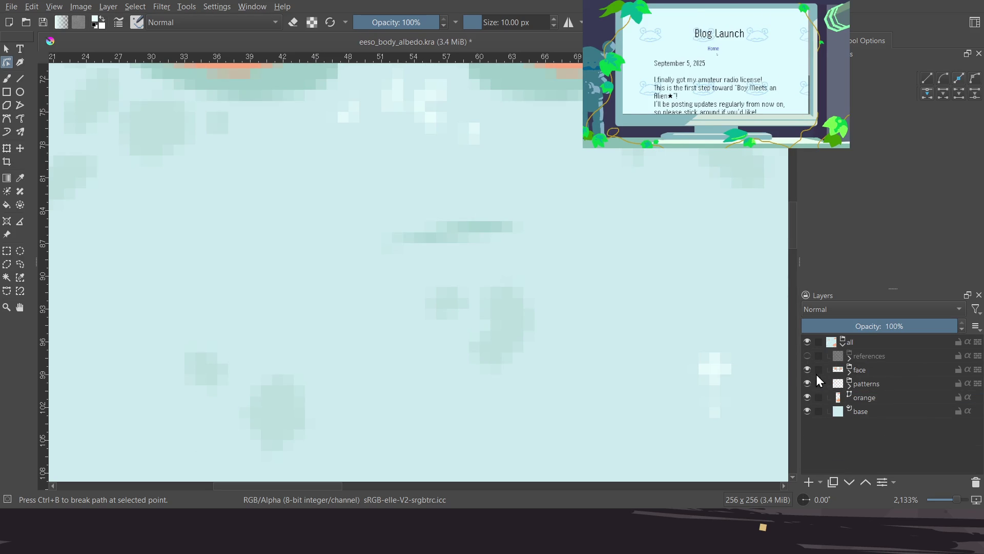
{"action": "left_click", "coordinate": [849, 373]}
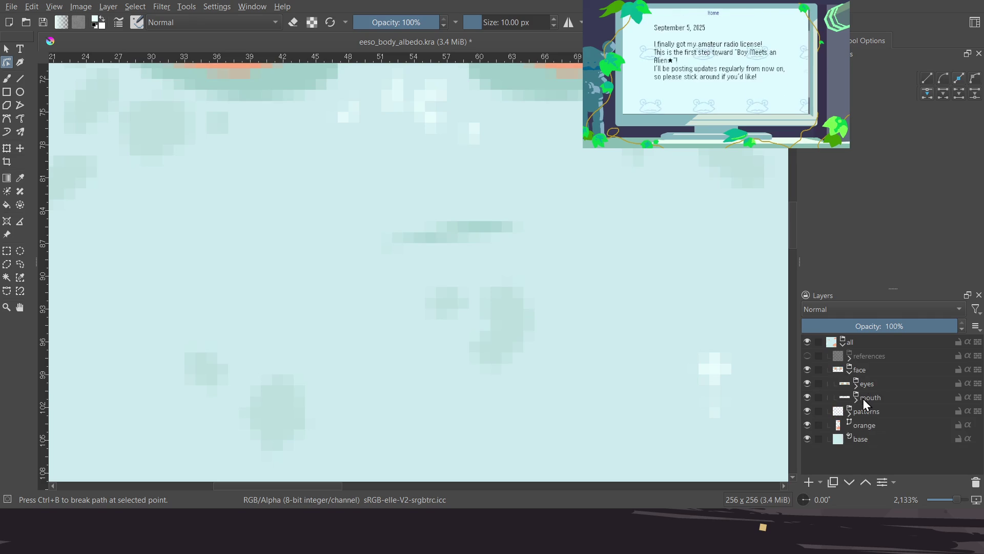
{"action": "left_click", "coordinate": [853, 398]}
{"action": "left_click", "coordinate": [855, 401]}
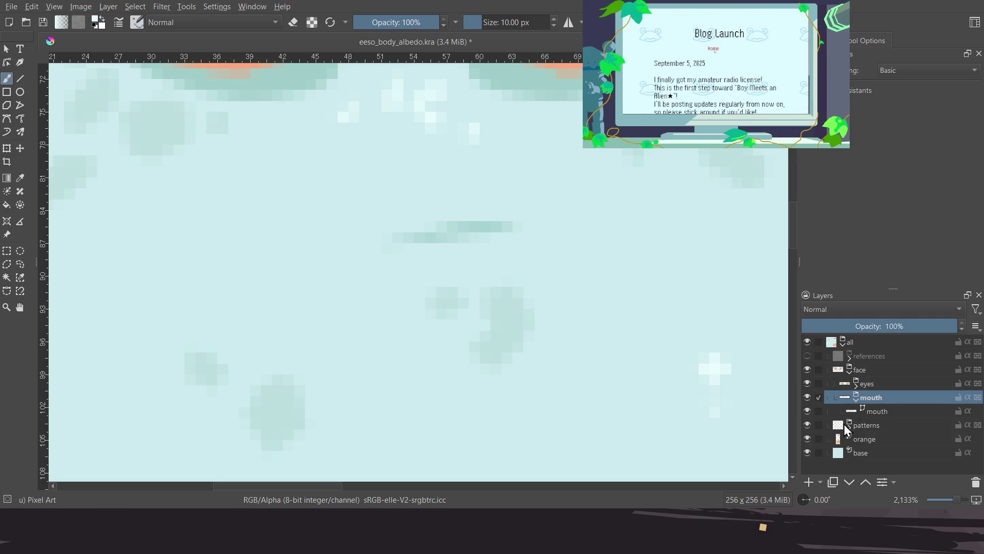
{"action": "left_click", "coordinate": [868, 412]}
{"action": "middle_click_drag", "start_coordinate": [488, 302], "coordinate": [513, 352]}
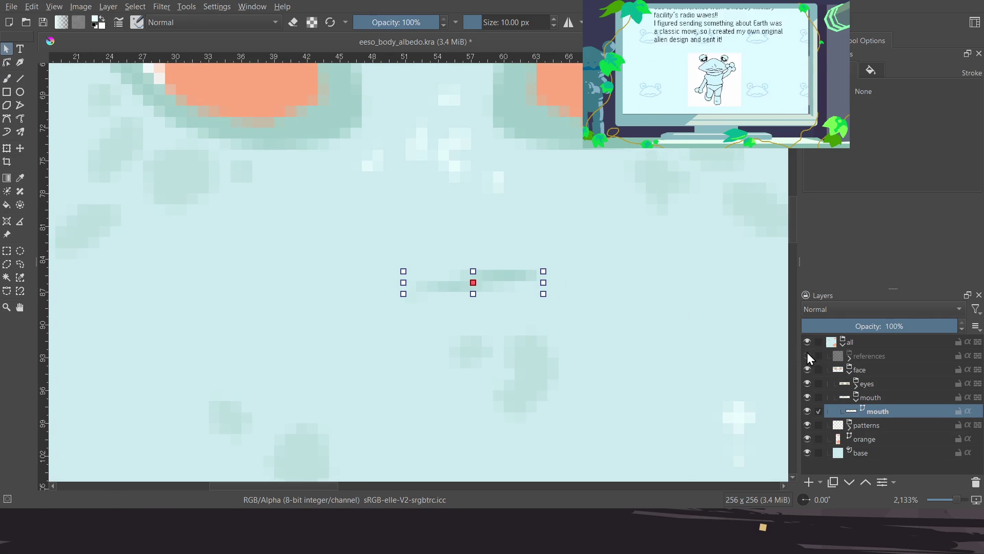
Show the reference overlay and duplicate the mouth layer as 'Copy of mouth'
{"action": "left_click", "coordinate": [808, 355]}
{"action": "scroll", "coordinate": [433, 281], "scroll_direction": "up", "scroll_amount": 2}
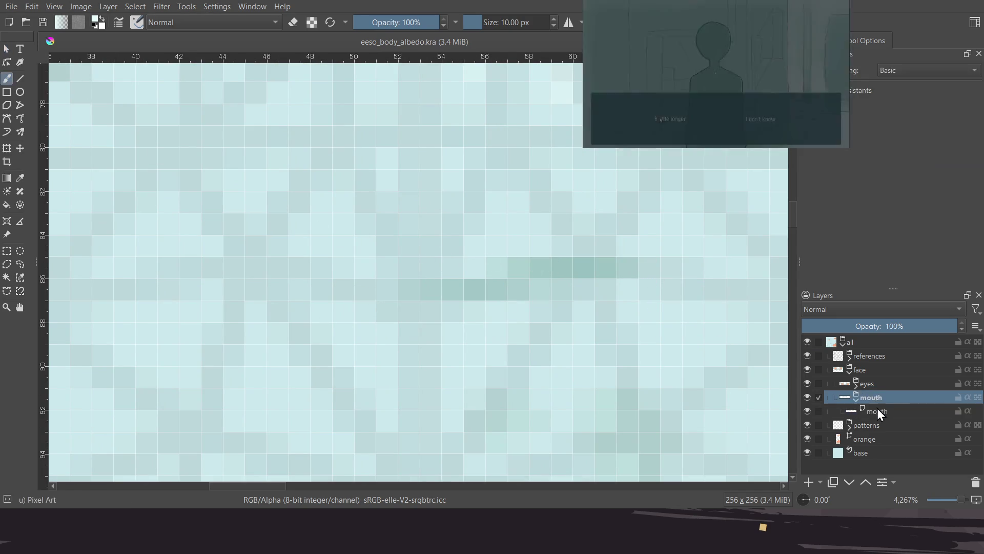
{"action": "key", "text": "ctrl+j"}
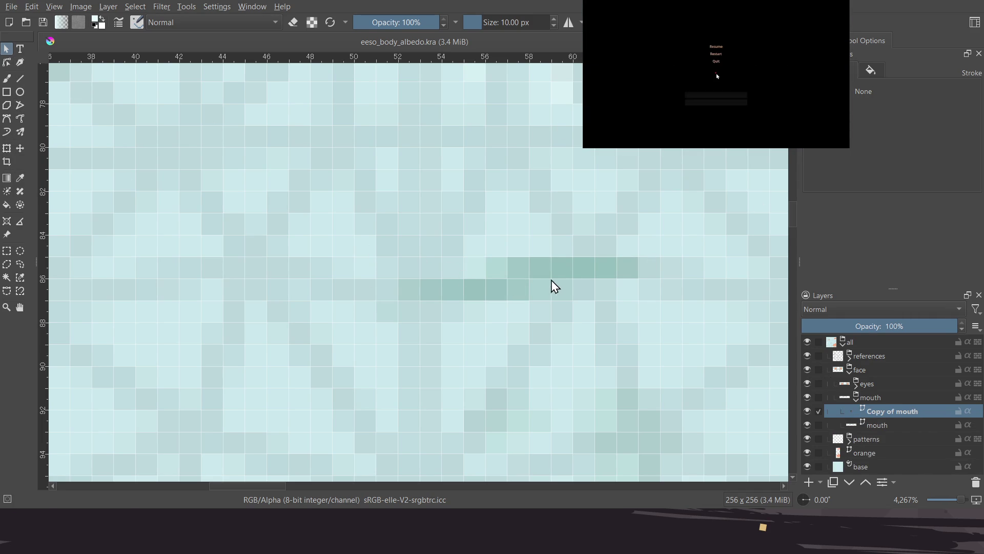
Flip the copied mouth shape horizontally using Free Transform
{"action": "left_click", "coordinate": [512, 283]}
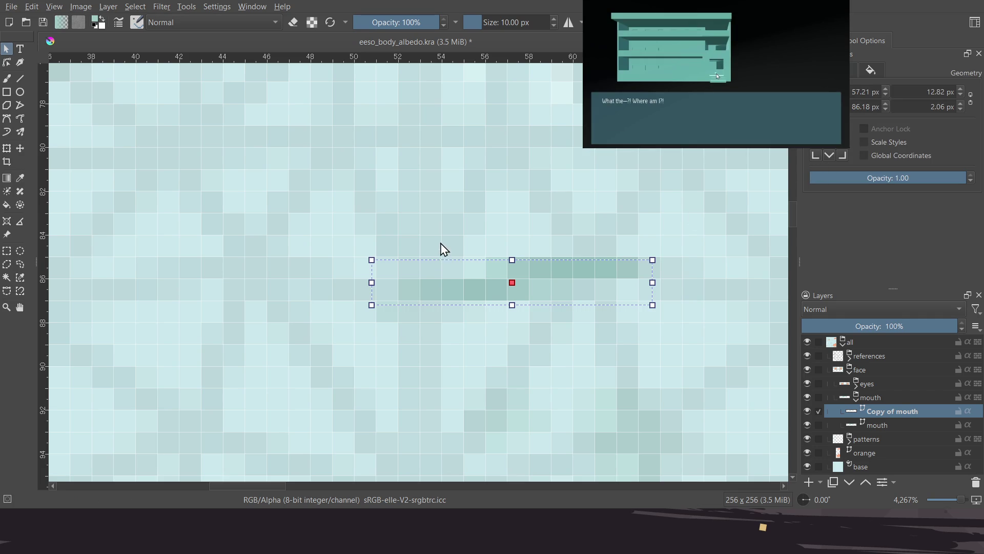
{"action": "key", "text": "ctrl+t"}
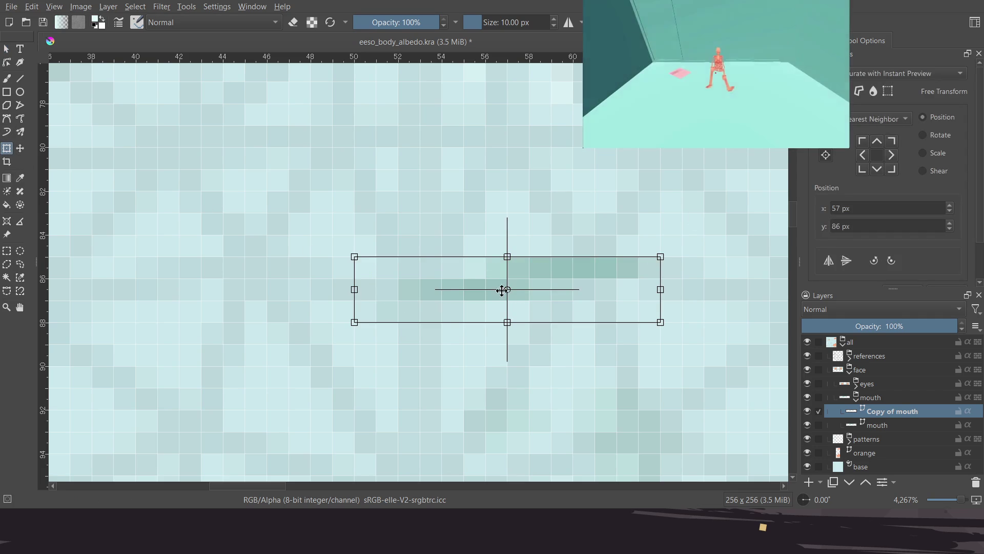
{"action": "key", "text": "Return"}
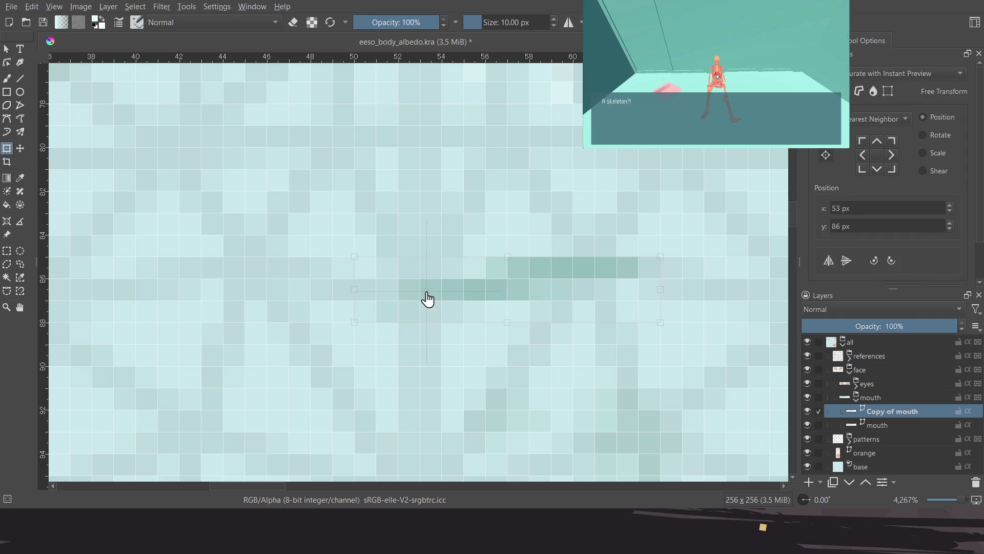
{"action": "left_click", "coordinate": [417, 295]}
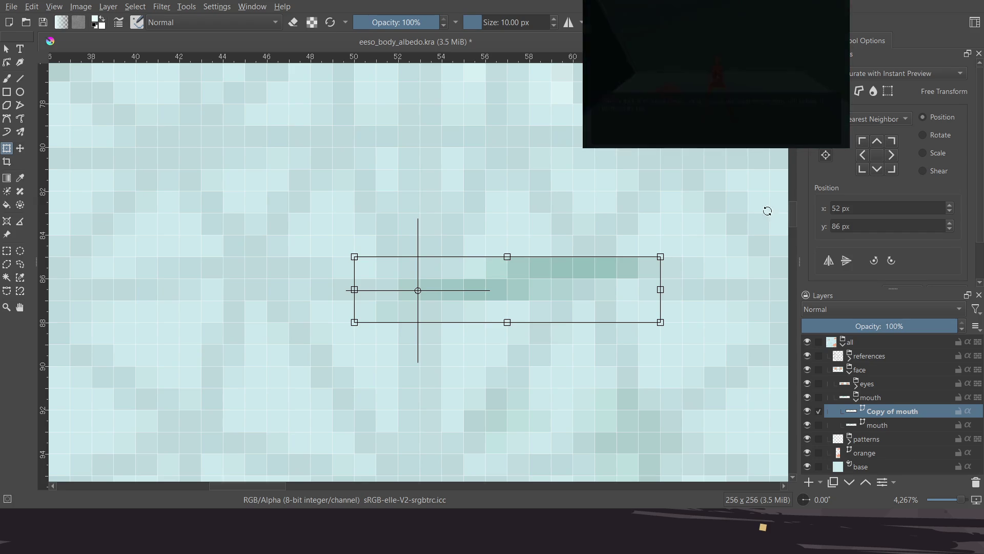
{"action": "left_click", "coordinate": [827, 261]}
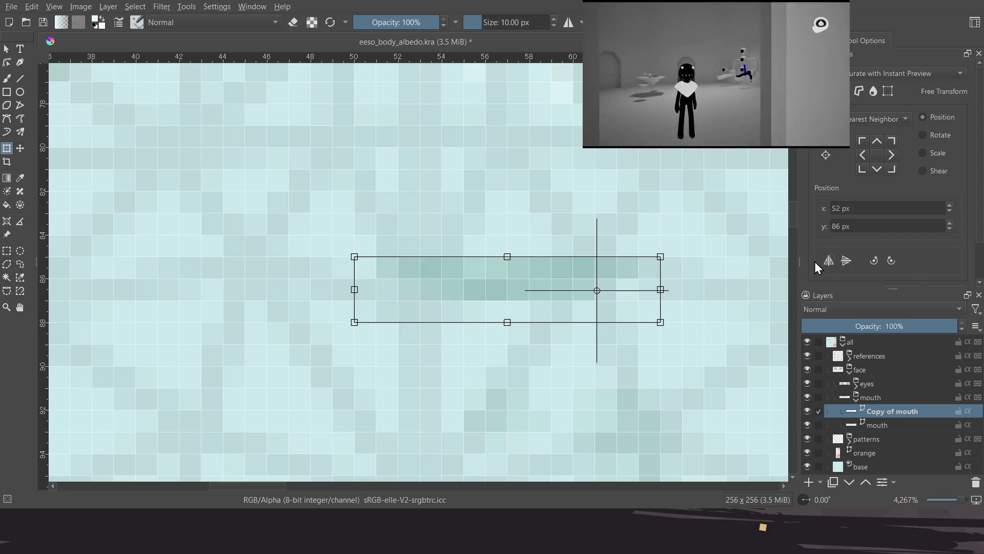
{"action": "key", "text": "ctrl+z"}
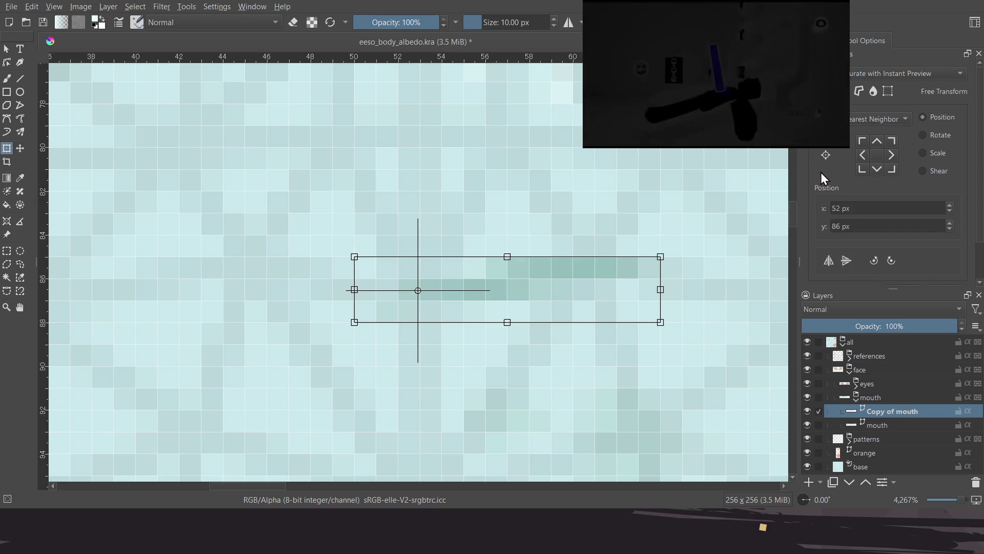
{"action": "left_click", "coordinate": [828, 261]}
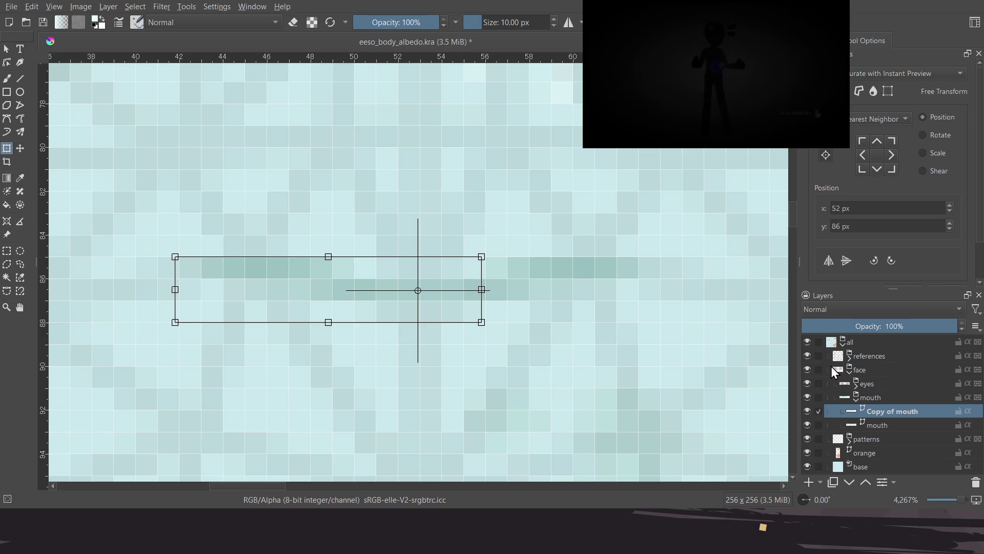
With references hidden, inspect the original mouth curve's middle node and its Fill and Geometry settings
{"action": "left_click", "coordinate": [7, 63]}
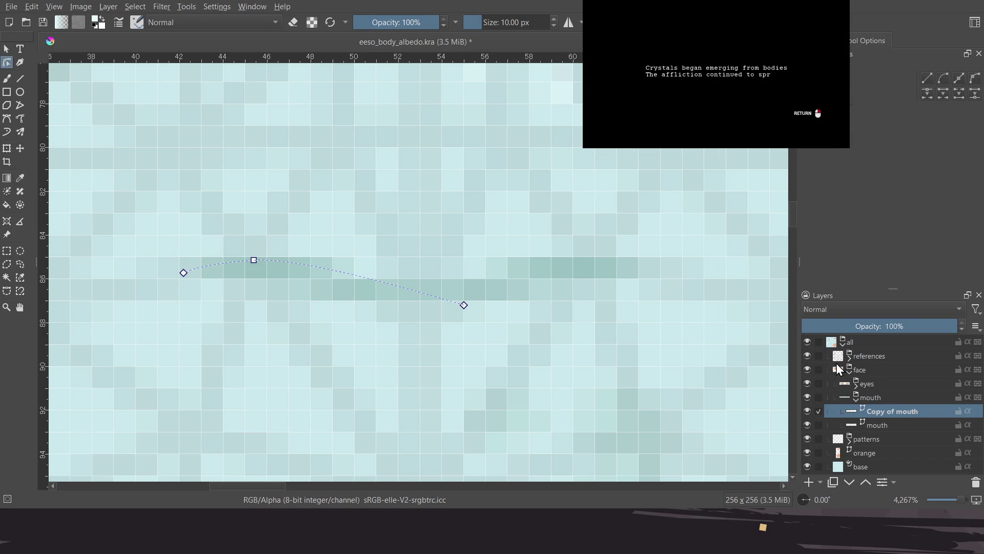
{"action": "left_click", "coordinate": [814, 355]}
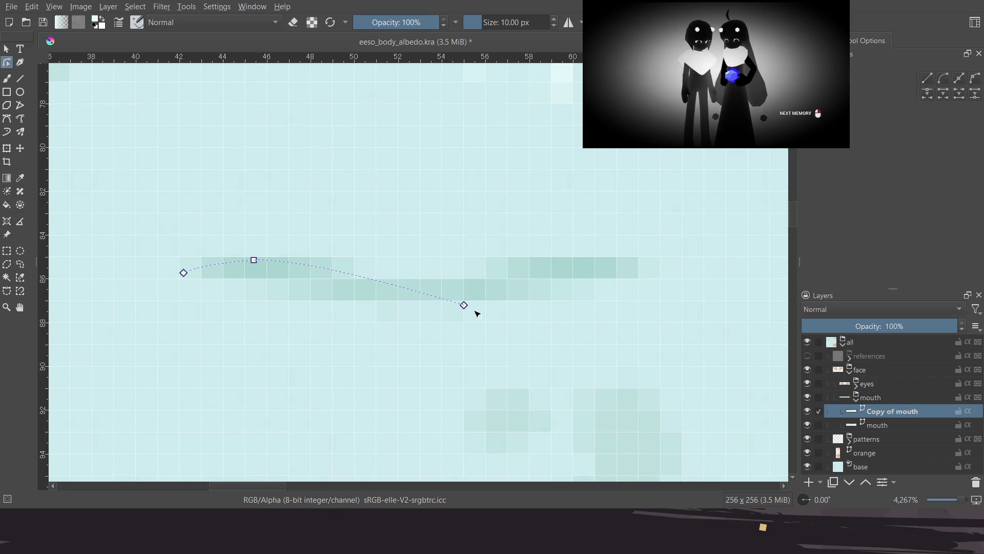
{"action": "left_click", "coordinate": [884, 426]}
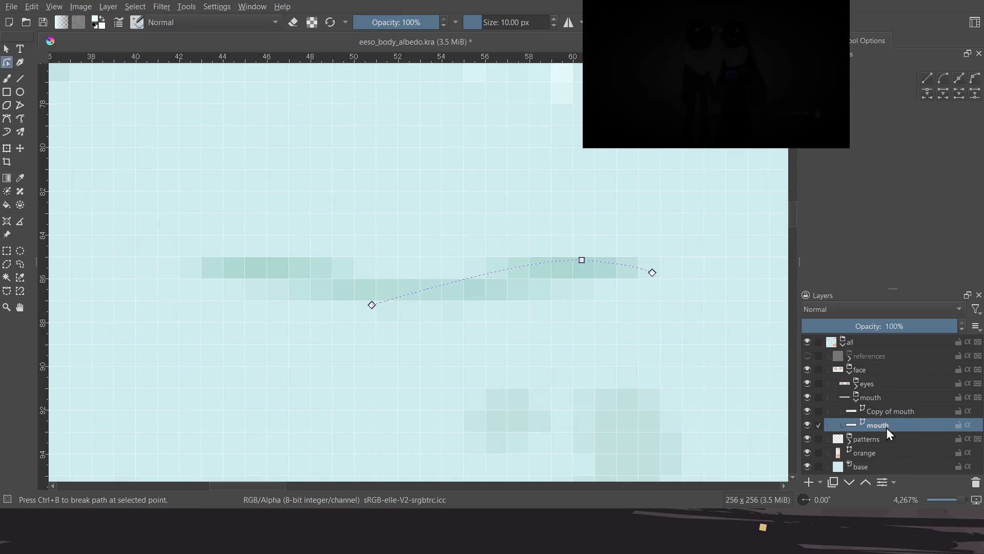
{"action": "left_click", "coordinate": [581, 260]}
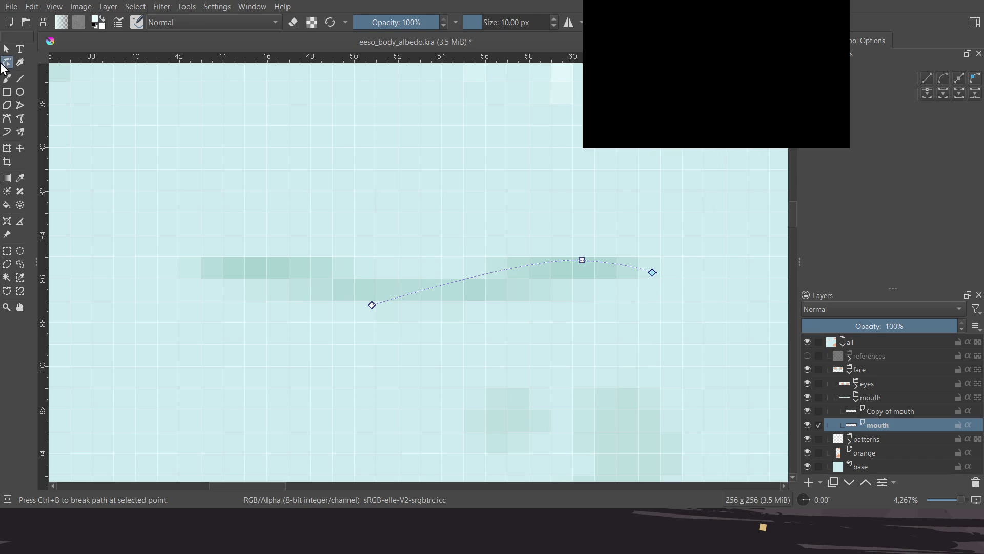
{"action": "left_click", "coordinate": [4, 49]}
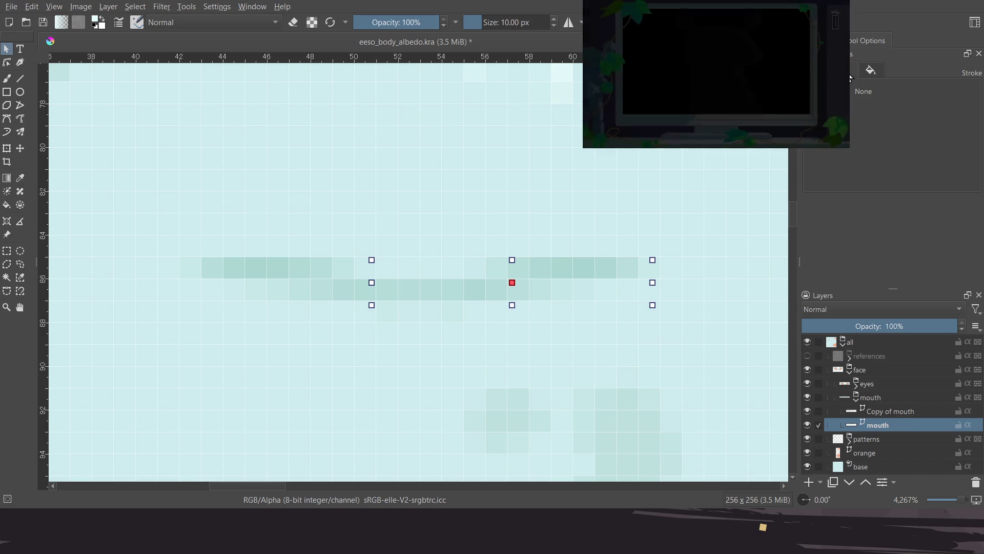
{"action": "left_click", "coordinate": [871, 70]}
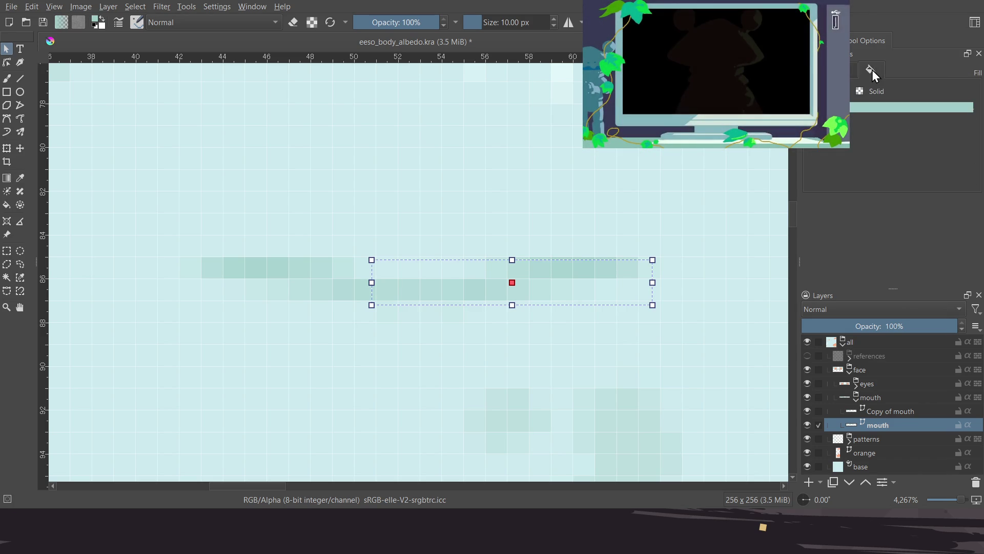
{"action": "left_click", "coordinate": [850, 71]}
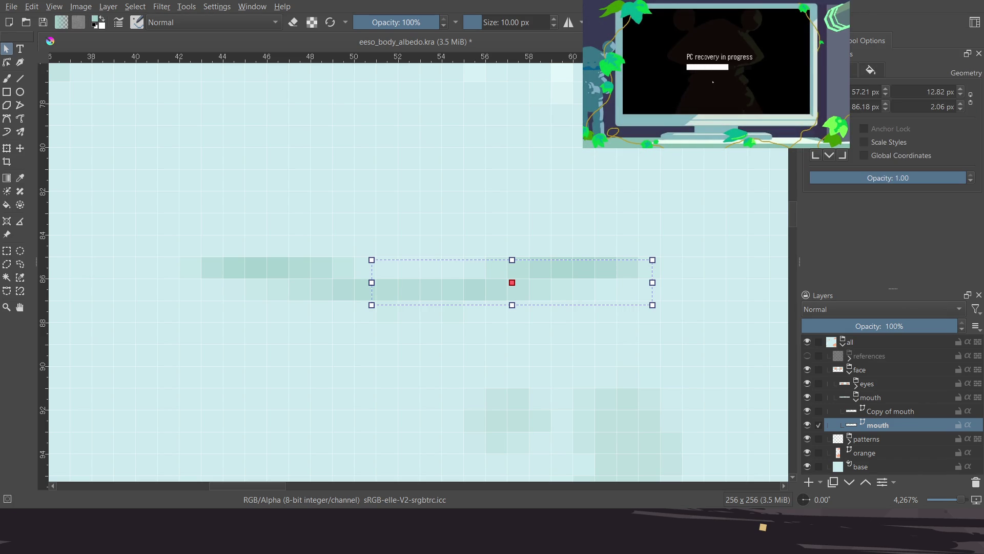
{"action": "scroll", "coordinate": [546, 175], "scroll_direction": "down", "scroll_amount": 6}
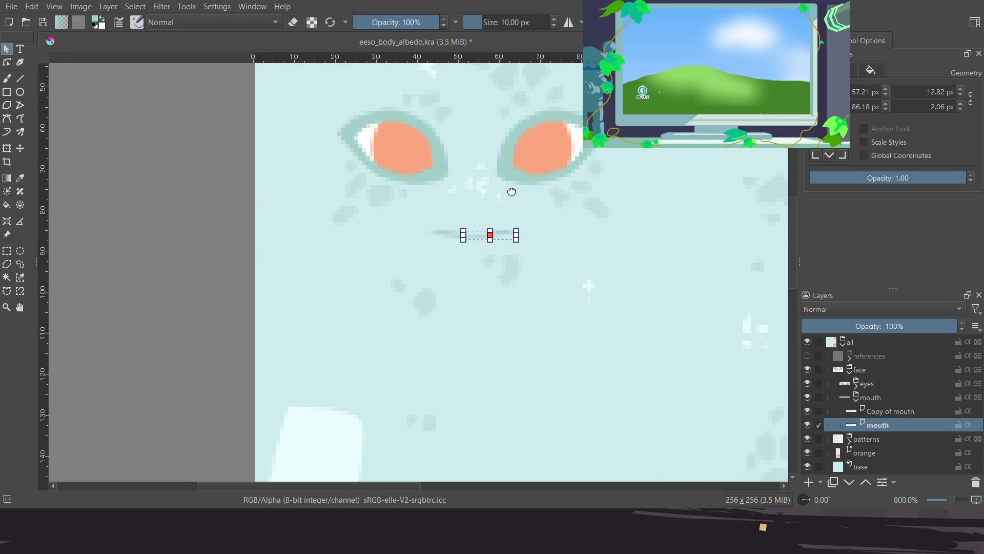
Save the albedo document and export it as eeso_body_albedo.png
{"action": "left_click", "coordinate": [871, 356]}
{"action": "key", "text": "b"}
{"action": "scroll", "coordinate": [408, 253], "scroll_direction": "down", "scroll_amount": 3}
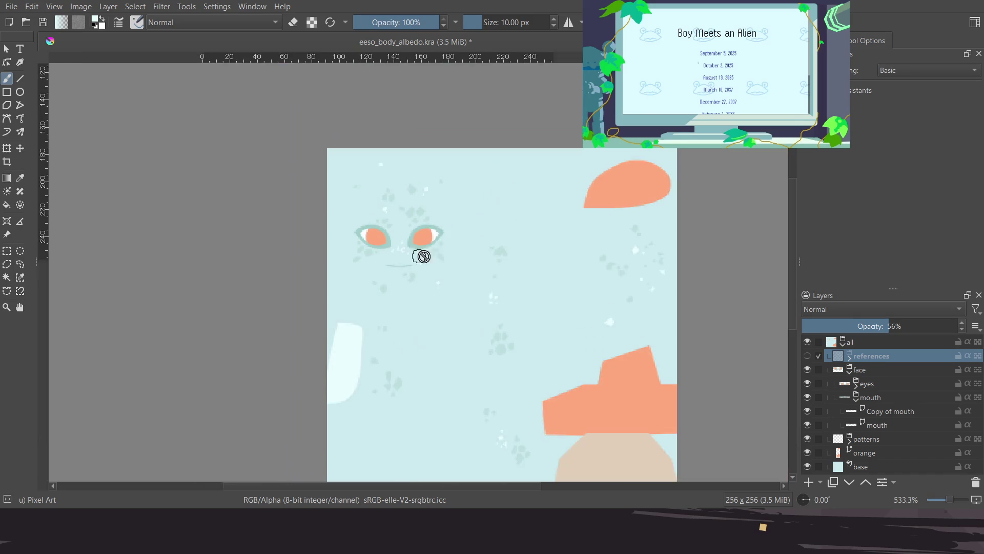
{"action": "scroll", "coordinate": [459, 202], "scroll_direction": "down", "scroll_amount": 1}
{"action": "key", "text": "ctrl+s"}
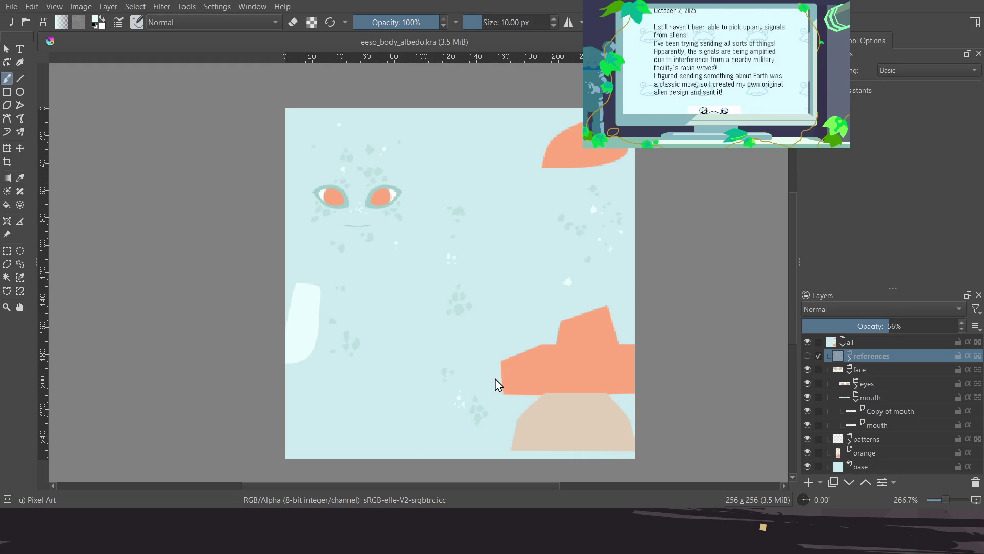
{"action": "key", "text": "ctrl+shift+e"}
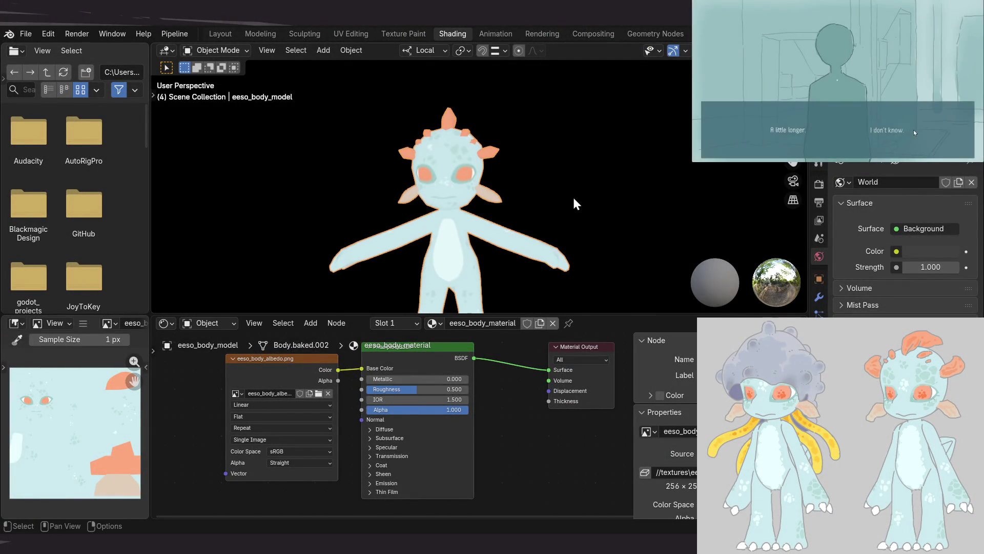
In the Layout workspace, zoom and orbit the right viewport to see the textured model sideways
{"action": "mouse_move", "coordinate": [598, 201]}
{"action": "middle_mouse_down"}
{"action": "mouse_move", "coordinate": [523, 219]}
{"action": "mouse_move", "coordinate": [401, 215]}
{"action": "mouse_move", "coordinate": [534, 227]}
{"action": "mouse_move", "coordinate": [605, 225]}
{"action": "mouse_move", "coordinate": [612, 210]}
{"action": "mouse_move", "coordinate": [560, 231]}
{"action": "mouse_move", "coordinate": [619, 228]}
{"action": "mouse_move", "coordinate": [518, 173]}
{"action": "mouse_move", "coordinate": [433, 207]}
{"action": "mouse_move", "coordinate": [495, 191]}
{"action": "mouse_move", "coordinate": [478, 232]}
{"action": "mouse_move", "coordinate": [504, 190]}
{"action": "middle_mouse_up"}
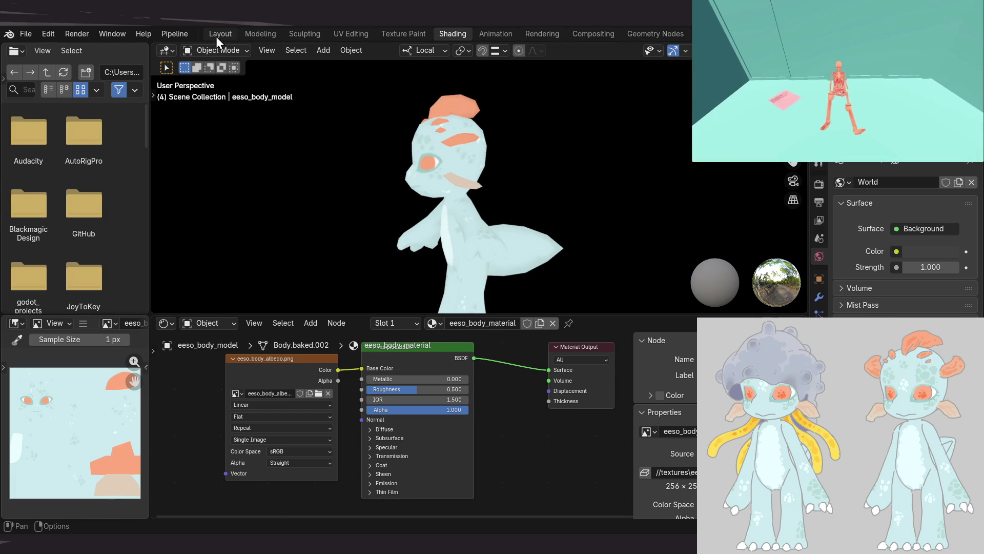
{"action": "left_click", "coordinate": [219, 34]}
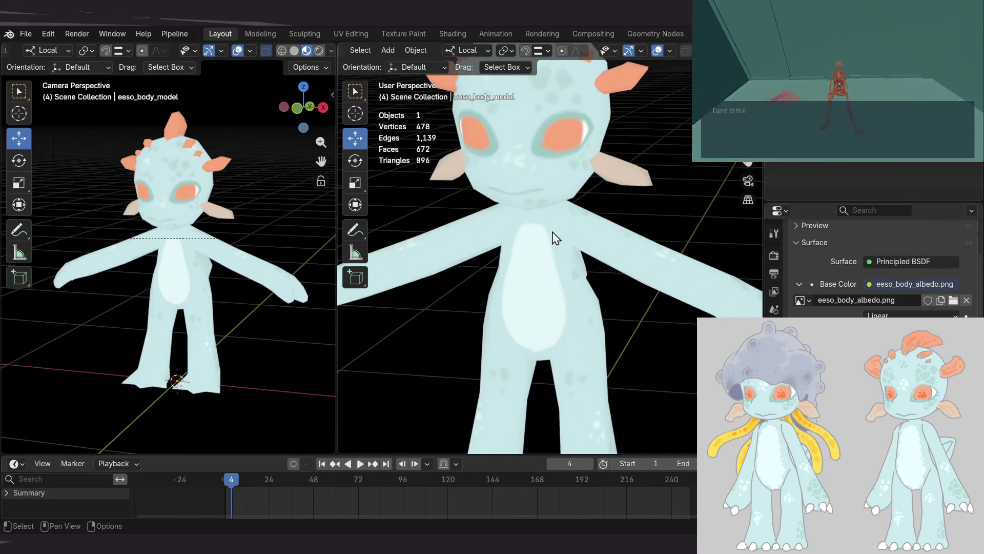
{"action": "scroll", "coordinate": [558, 233], "scroll_direction": "down", "scroll_amount": 3}
{"action": "scroll", "coordinate": [564, 231], "scroll_direction": "down", "scroll_amount": 2}
{"action": "mouse_move", "coordinate": [564, 234]}
{"action": "middle_mouse_down"}
{"action": "mouse_move", "coordinate": [547, 236]}
{"action": "mouse_move", "coordinate": [576, 302]}
{"action": "middle_mouse_up"}
{"action": "scroll", "coordinate": [578, 292], "scroll_direction": "up", "scroll_amount": 1}
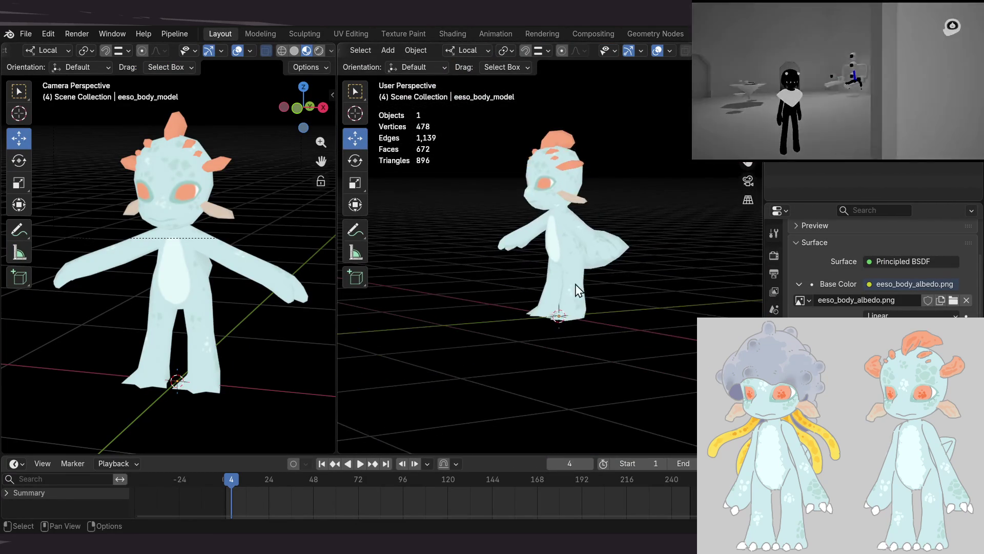
{"action": "scroll", "coordinate": [589, 238], "scroll_direction": "up", "scroll_amount": 2}
{"action": "scroll", "coordinate": [581, 248], "scroll_direction": "up", "scroll_amount": 2}
{"action": "middle_click_drag", "start_coordinate": [581, 247], "coordinate": [576, 251]}
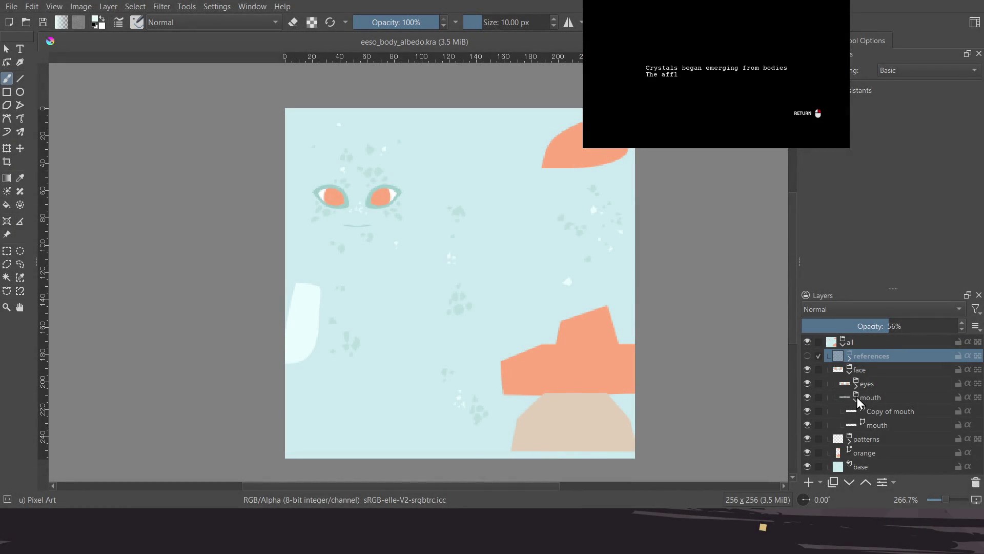
Add an HSV filter mask to the dark pattern layer and save the albedo document
{"action": "left_click", "coordinate": [857, 398]}
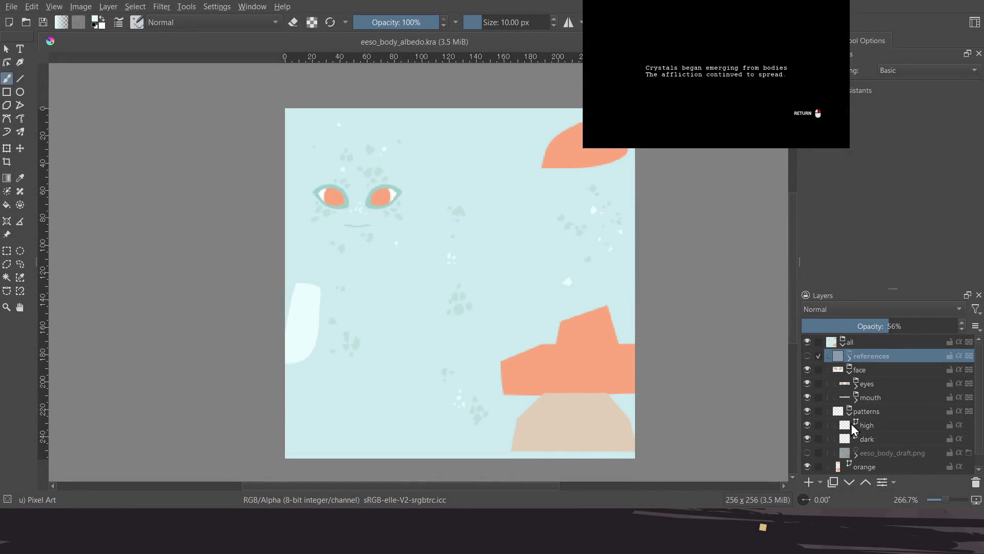
{"action": "left_click", "coordinate": [871, 438]}
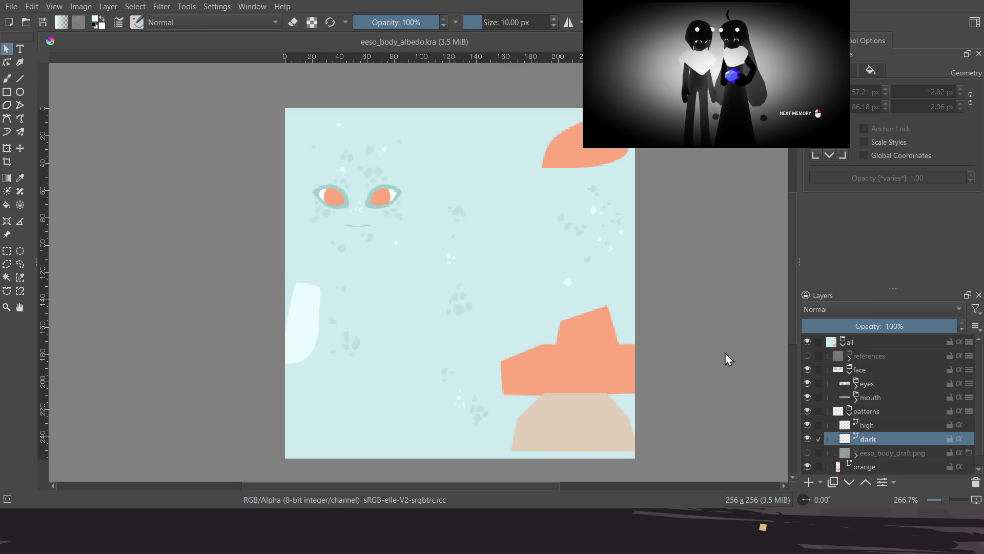
{"action": "key", "text": "BackSpace"}
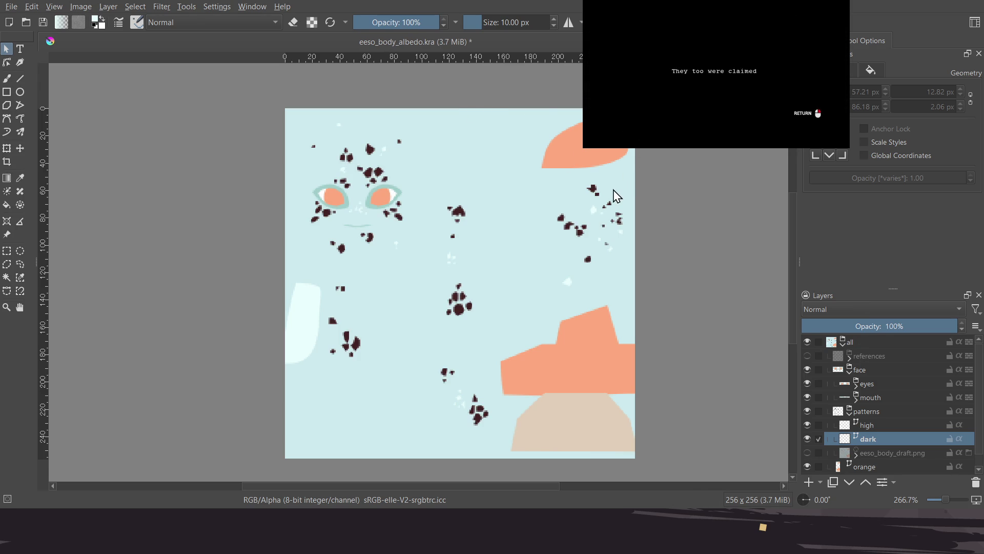
{"action": "key", "text": "ctrl+z"}
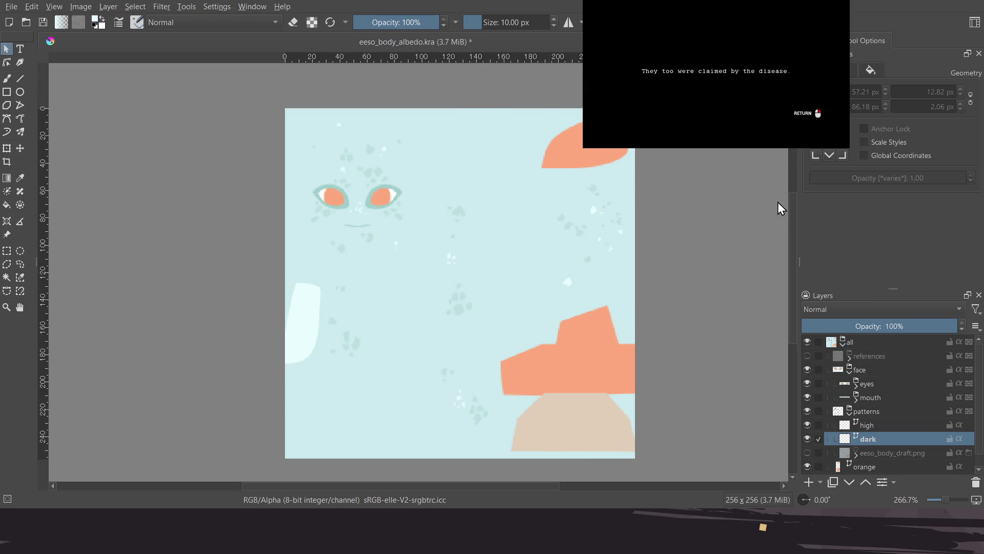
{"action": "key", "text": "BackSpace"}
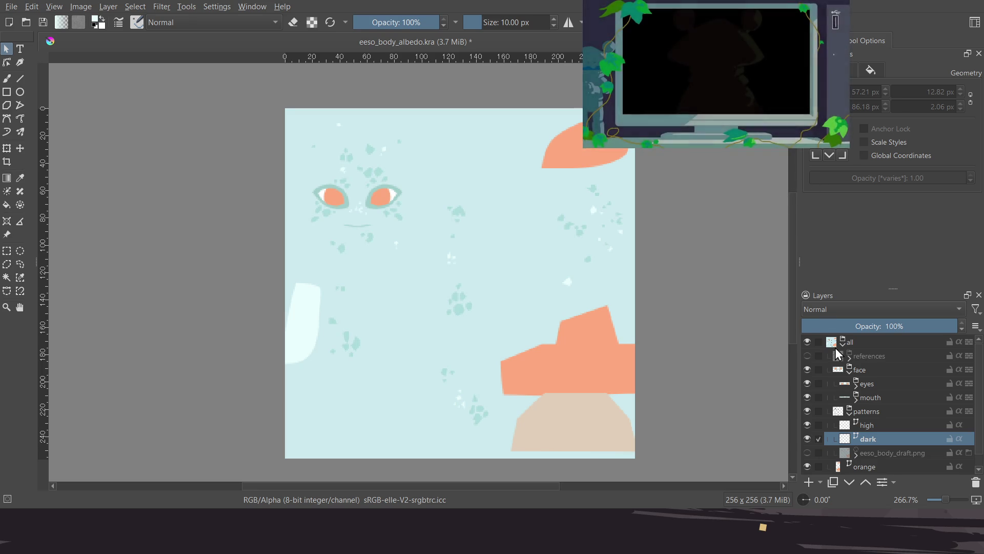
{"action": "key", "text": "ctrl+z"}
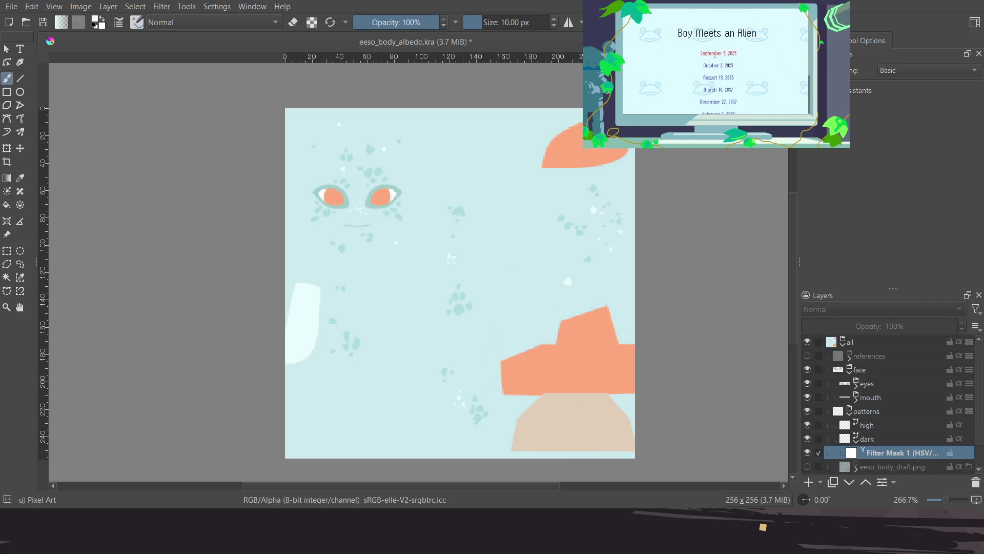
{"action": "key", "text": "ctrl+s"}
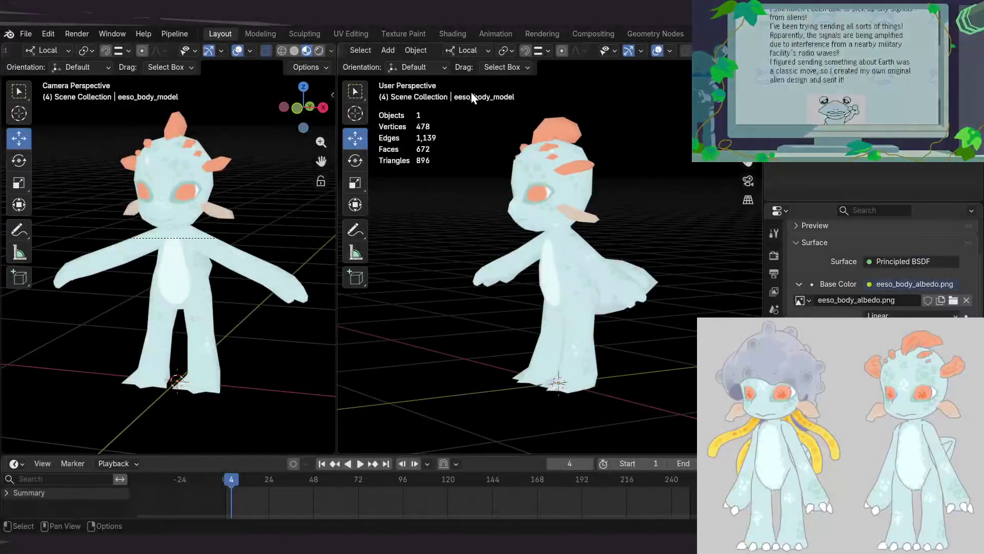
Orbit the model in the Shading workspace, then save the scene as eeso_3d_avatar_01_model_v01_003.blend
{"action": "left_click", "coordinate": [464, 37]}
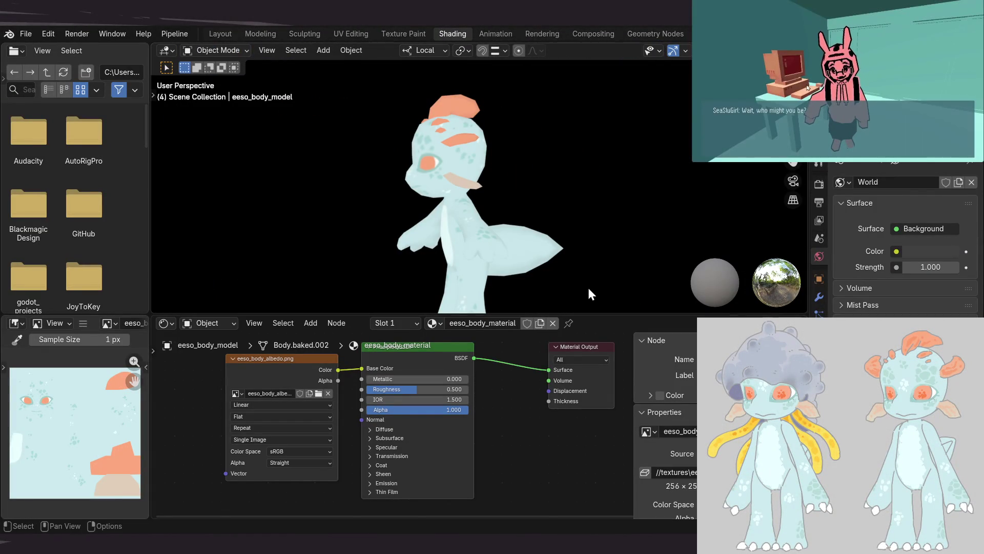
{"action": "mouse_move", "coordinate": [185, 173]}
{"action": "middle_mouse_down"}
{"action": "mouse_move", "coordinate": [502, 214]}
{"action": "mouse_move", "coordinate": [410, 142]}
{"action": "mouse_move", "coordinate": [381, 189]}
{"action": "mouse_move", "coordinate": [554, 185]}
{"action": "middle_mouse_up"}
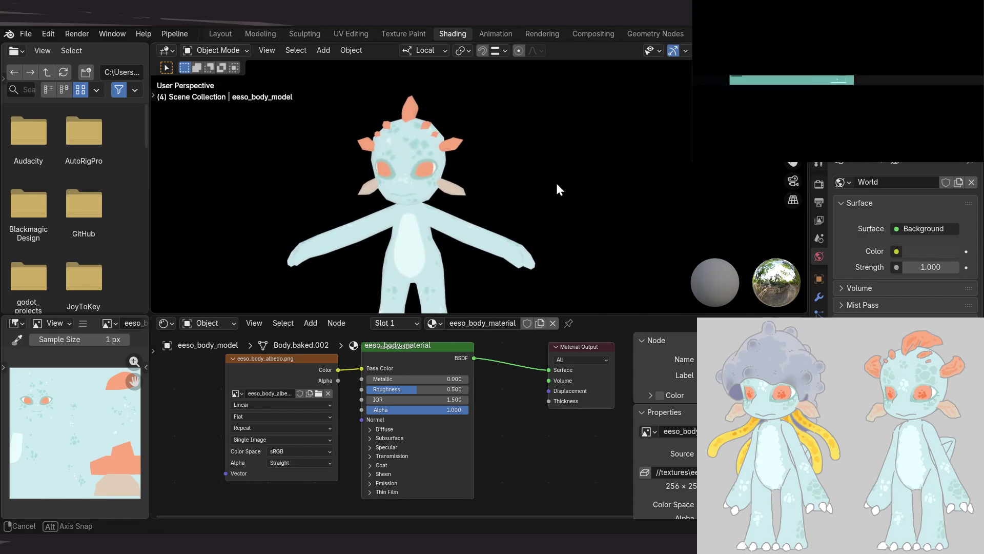
{"action": "mouse_move", "coordinate": [553, 190]}
{"action": "middle_mouse_down"}
{"action": "mouse_move", "coordinate": [514, 204]}
{"action": "mouse_move", "coordinate": [617, 213]}
{"action": "mouse_move", "coordinate": [443, 200]}
{"action": "middle_mouse_up"}
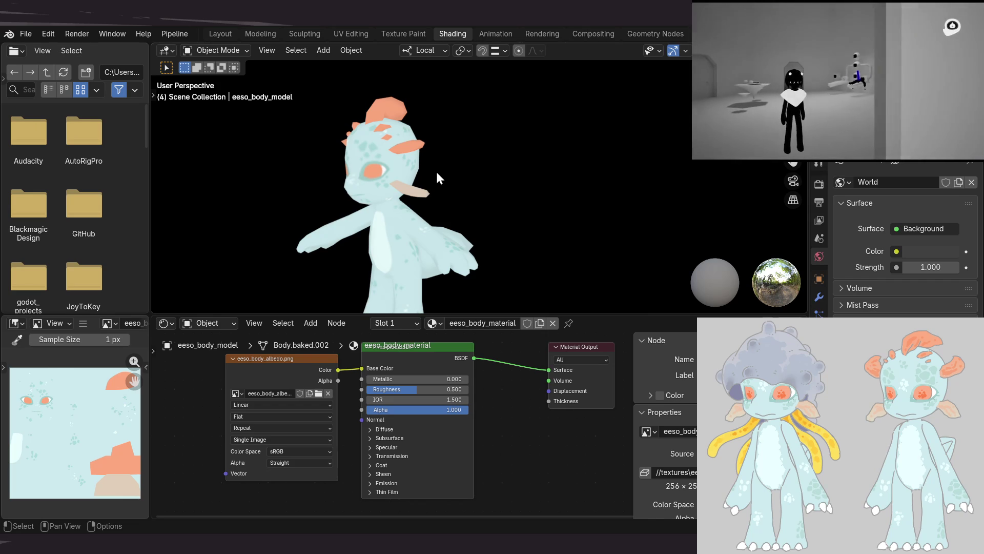
{"action": "mouse_move", "coordinate": [398, 242]}
{"action": "middle_mouse_down"}
{"action": "mouse_move", "coordinate": [438, 160]}
{"action": "mouse_move", "coordinate": [473, 213]}
{"action": "mouse_move", "coordinate": [422, 208]}
{"action": "middle_mouse_up"}
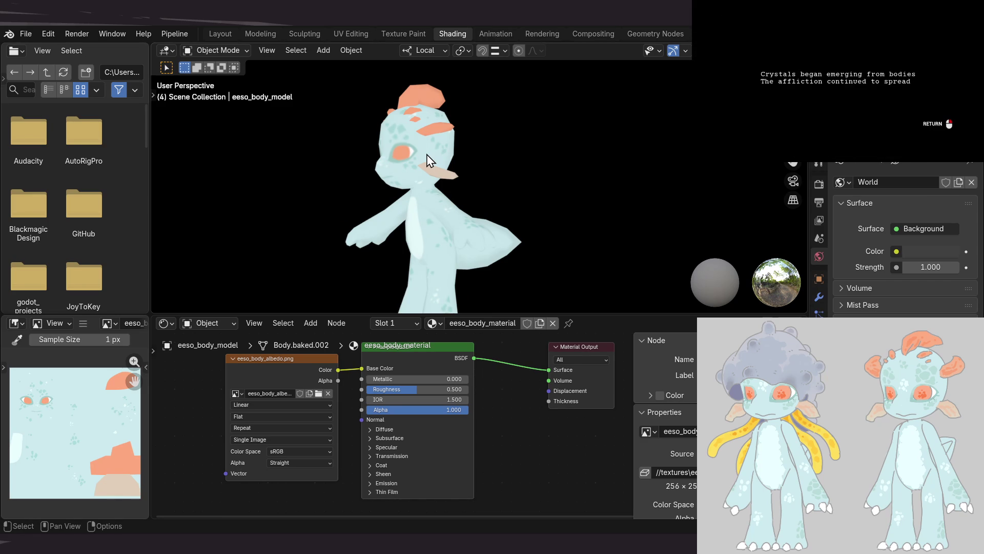
{"action": "mouse_move", "coordinate": [413, 221]}
{"action": "middle_mouse_down"}
{"action": "mouse_move", "coordinate": [380, 277]}
{"action": "mouse_move", "coordinate": [374, 205]}
{"action": "mouse_move", "coordinate": [406, 219]}
{"action": "mouse_move", "coordinate": [584, 199]}
{"action": "mouse_move", "coordinate": [492, 209]}
{"action": "mouse_move", "coordinate": [528, 215]}
{"action": "mouse_move", "coordinate": [520, 236]}
{"action": "mouse_move", "coordinate": [457, 247]}
{"action": "mouse_move", "coordinate": [405, 229]}
{"action": "mouse_move", "coordinate": [439, 222]}
{"action": "mouse_move", "coordinate": [425, 218]}
{"action": "mouse_move", "coordinate": [413, 82]}
{"action": "middle_mouse_up"}
{"action": "key", "text": "ctrl+s"}
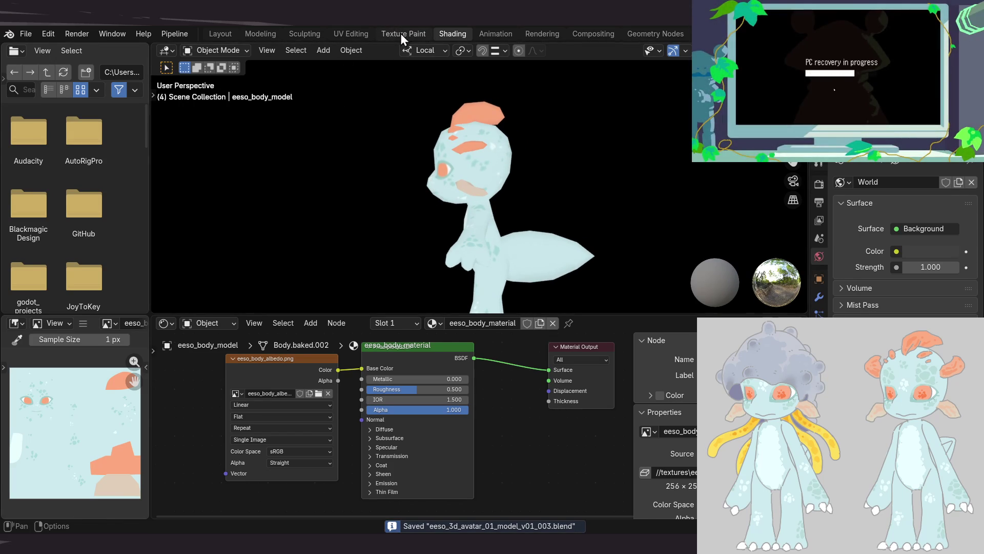
{"action": "left_click", "coordinate": [401, 33]}
Orbit the textured model from a front view round to the side
{"action": "mouse_move", "coordinate": [486, 236]}
{"action": "middle_mouse_down"}
{"action": "mouse_move", "coordinate": [457, 226]}
{"action": "mouse_move", "coordinate": [469, 202]}
{"action": "middle_mouse_up"}
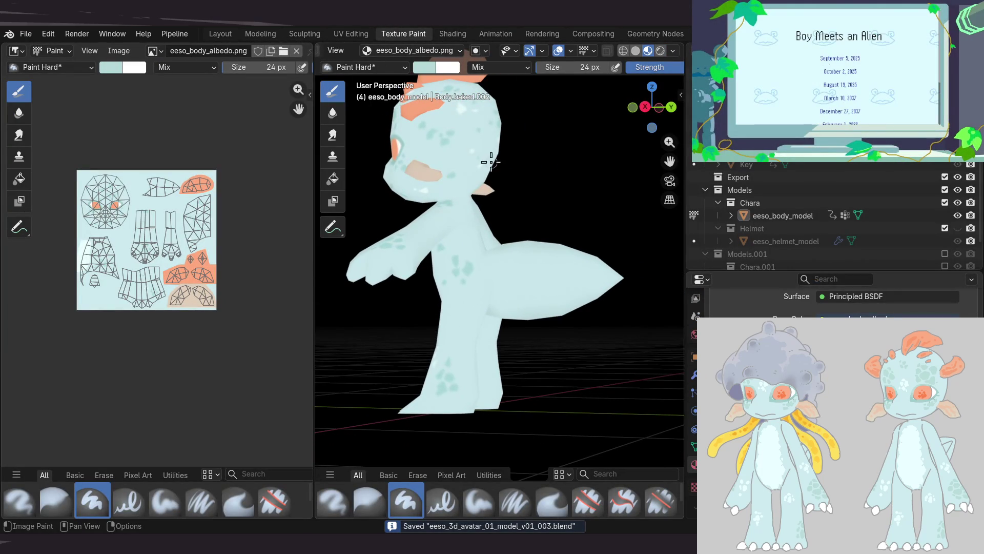
{"action": "middle_click_drag", "start_coordinate": [472, 121], "coordinate": [521, 239]}
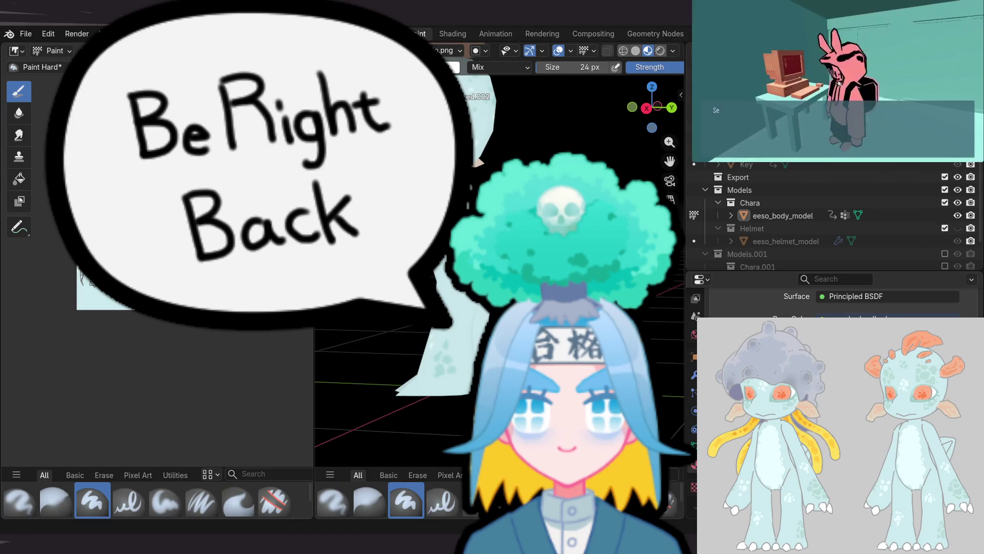
{"action": "left_click", "coordinate": [809, 88]}
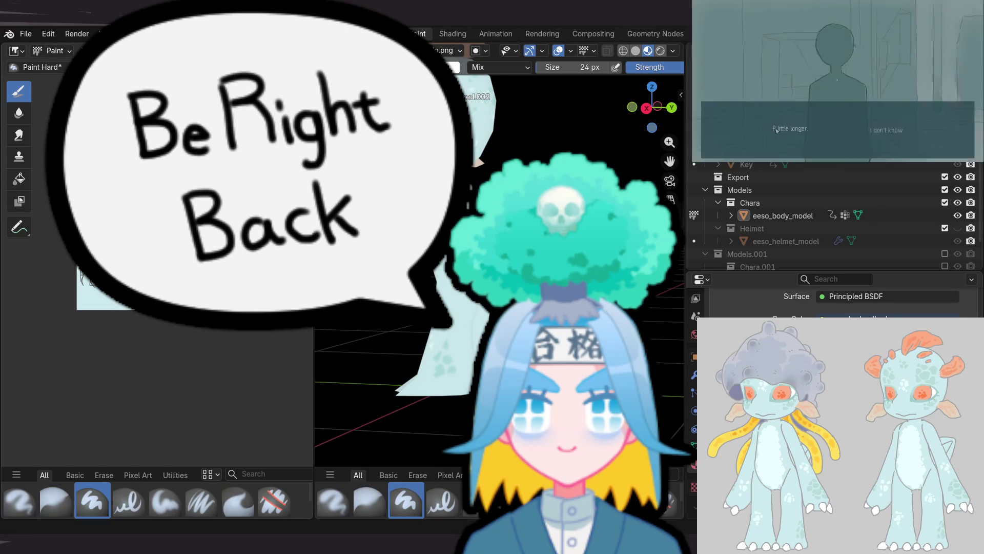
{"action": "left_click", "coordinate": [897, 131]}
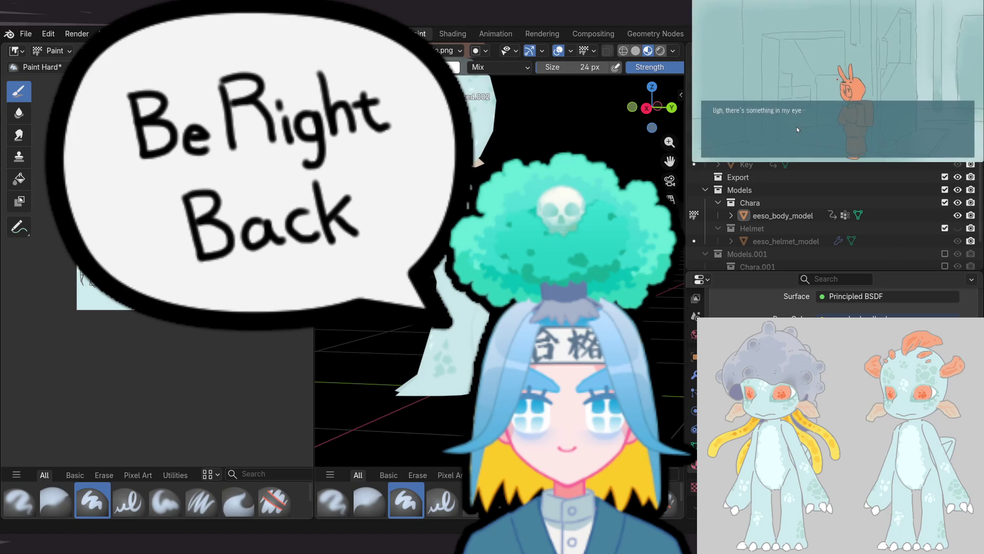
{"action": "key", "text": "Escape"}
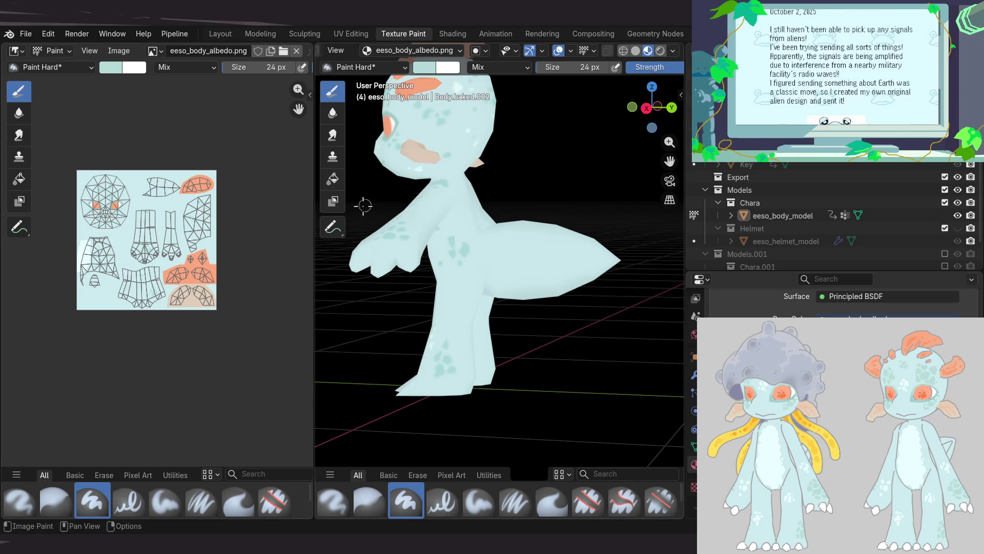
Try painting over the dark teal spot, shrink the brush to 8 px, and undo the cover-up
{"action": "middle_click_drag", "start_coordinate": [451, 262], "coordinate": [447, 248]}
{"action": "middle_click_drag", "start_coordinate": [505, 224], "coordinate": [463, 264]}
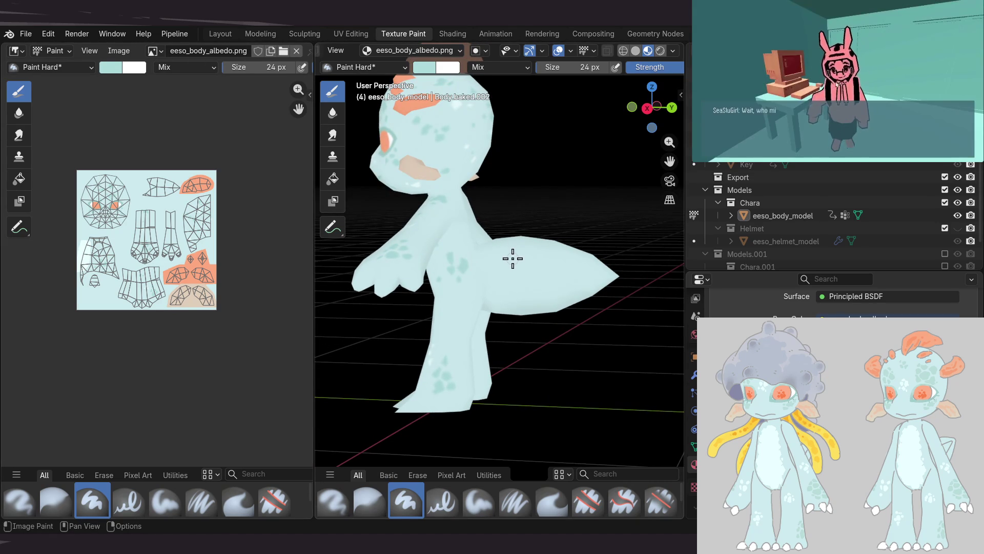
{"action": "left_click_drag", "start_coordinate": [511, 257], "coordinate": [588, 255]}
{"action": "mouse_move", "coordinate": [577, 254]}
{"action": "middle_mouse_down"}
{"action": "mouse_move", "coordinate": [524, 279]}
{"action": "mouse_move", "coordinate": [509, 268]}
{"action": "middle_mouse_up"}
{"action": "scroll", "coordinate": [510, 260], "scroll_direction": "up", "scroll_amount": 3}
{"action": "left_click_drag", "start_coordinate": [511, 261], "coordinate": [509, 252]}
{"action": "key", "text": "bracketleft"}
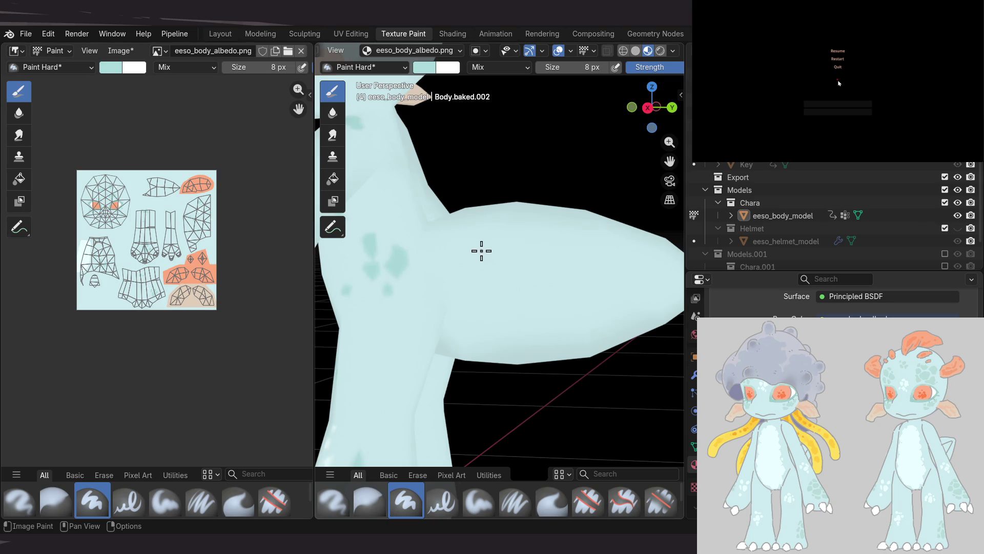
{"action": "key", "text": "ctrl+z"}
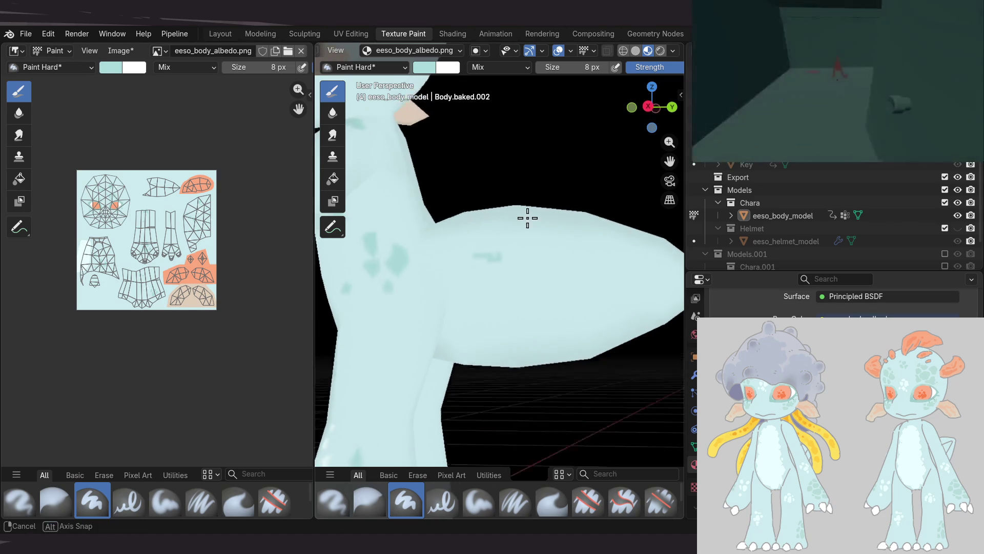
Save the painted body albedo texture image
{"action": "left_click", "coordinate": [120, 51]}
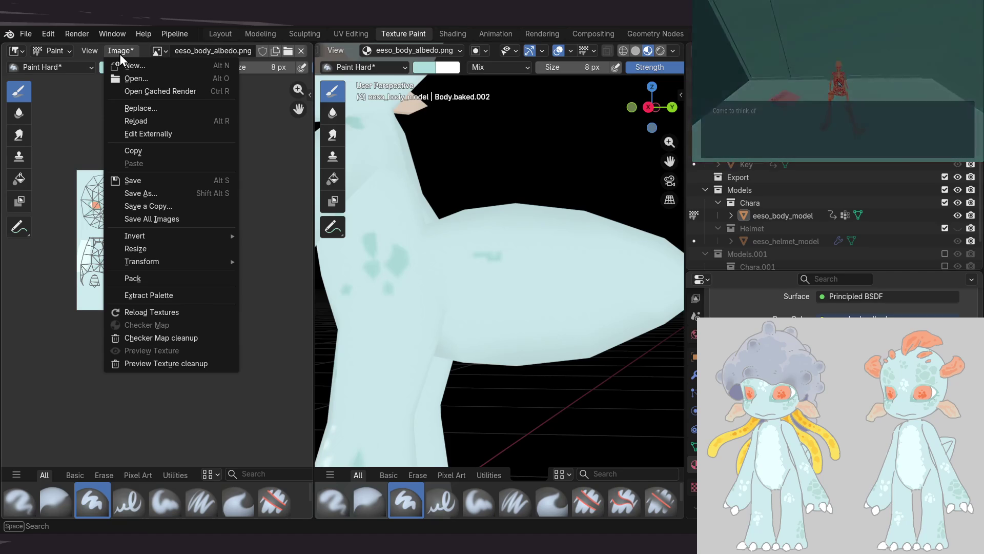
{"action": "left_click", "coordinate": [152, 193]}
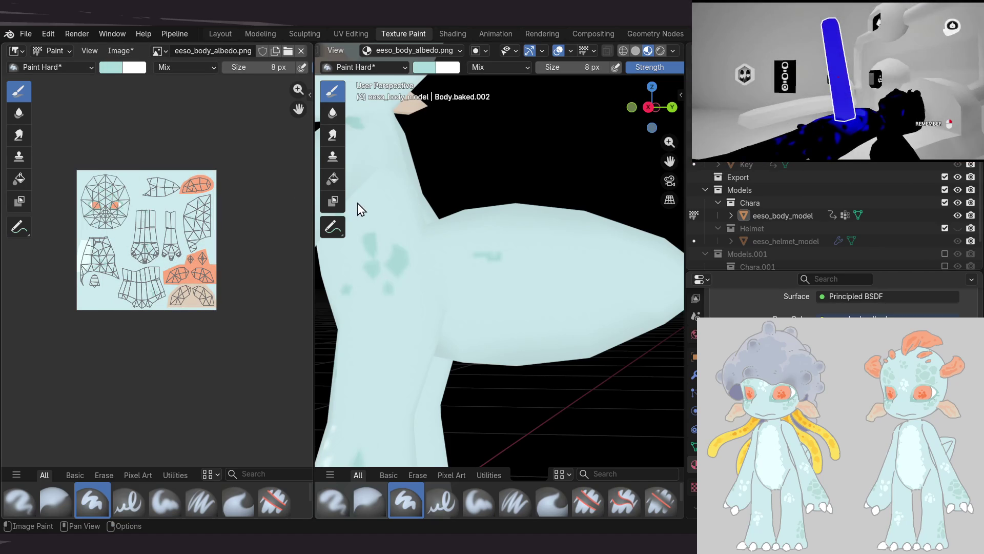
{"action": "key", "text": "ctrl+s"}
Paint darker teal streaks along the pointed arm, orbiting to reach it from several angles
{"action": "left_click_drag", "start_coordinate": [471, 257], "coordinate": [479, 257]}
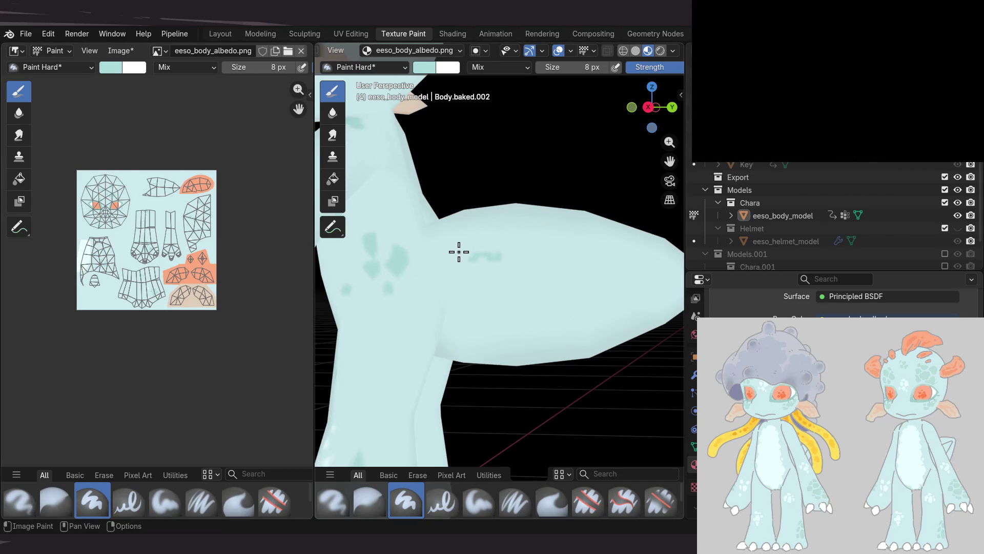
{"action": "middle_click_drag", "start_coordinate": [454, 256], "coordinate": [426, 264]}
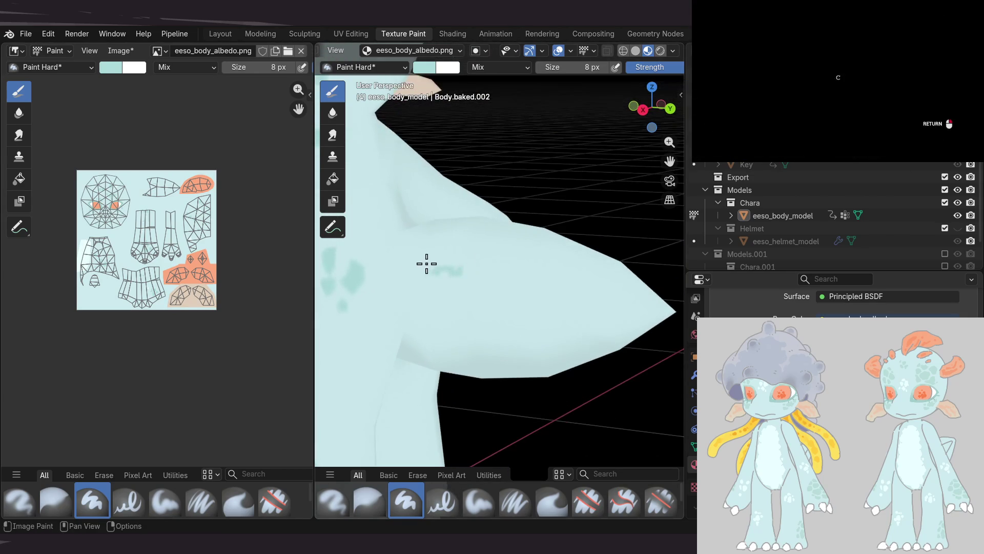
{"action": "middle_click_drag", "start_coordinate": [424, 268], "coordinate": [590, 294]}
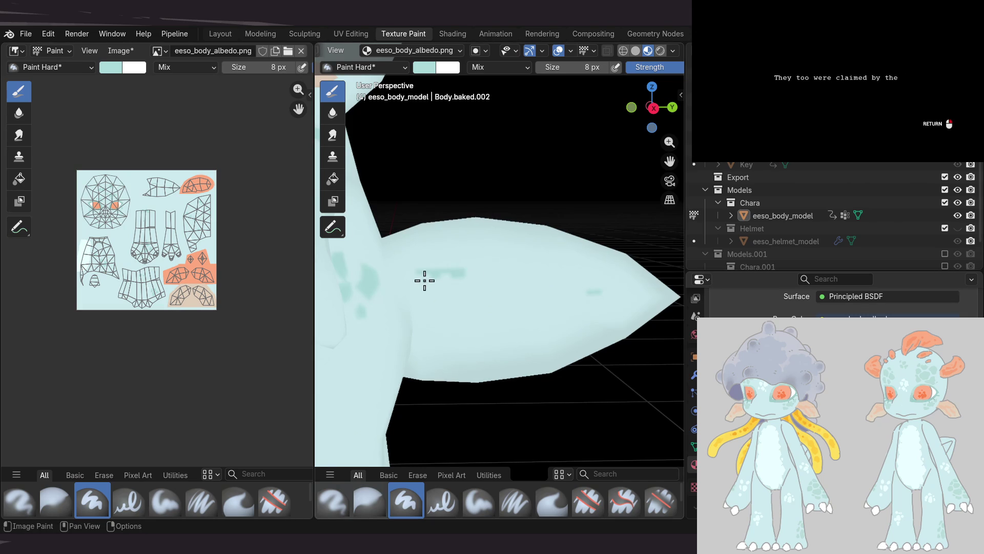
{"action": "middle_click_drag", "start_coordinate": [439, 277], "coordinate": [413, 272]}
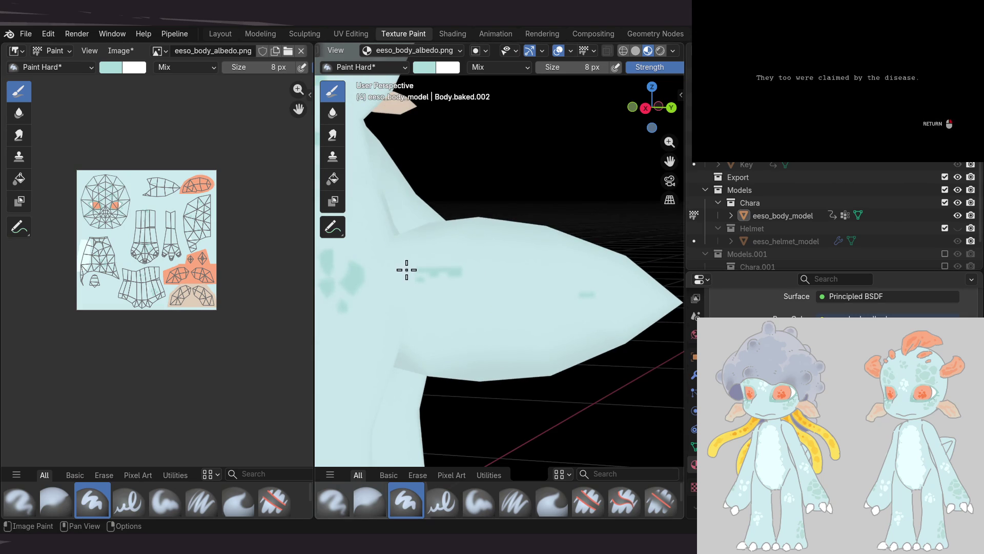
{"action": "mouse_move", "coordinate": [442, 281]}
{"action": "middle_mouse_down"}
{"action": "mouse_move", "coordinate": [418, 334]}
{"action": "mouse_move", "coordinate": [489, 323]}
{"action": "middle_mouse_up"}
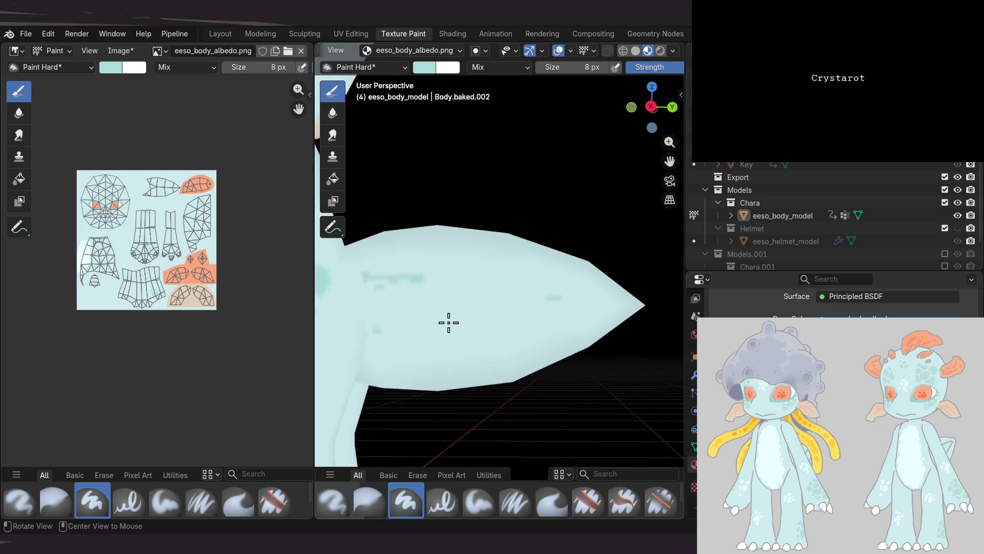
{"action": "left_click_drag", "start_coordinate": [480, 324], "coordinate": [552, 304]}
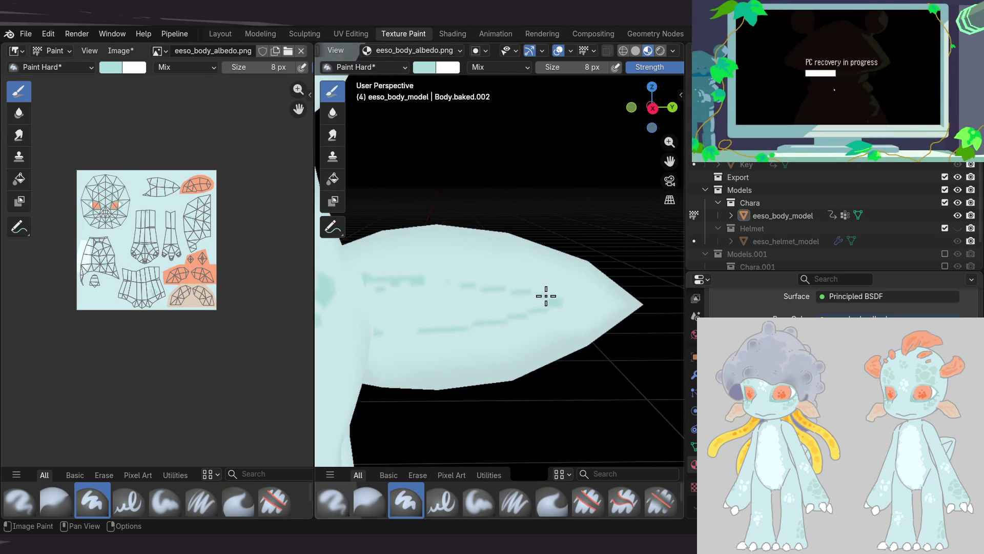
{"action": "mouse_move", "coordinate": [411, 330]}
{"action": "middle_mouse_down"}
{"action": "mouse_move", "coordinate": [411, 256]}
{"action": "mouse_move", "coordinate": [433, 327]}
{"action": "mouse_move", "coordinate": [410, 315]}
{"action": "mouse_move", "coordinate": [436, 325]}
{"action": "mouse_move", "coordinate": [450, 347]}
{"action": "mouse_move", "coordinate": [515, 310]}
{"action": "mouse_move", "coordinate": [448, 256]}
{"action": "mouse_move", "coordinate": [481, 257]}
{"action": "mouse_move", "coordinate": [459, 275]}
{"action": "mouse_move", "coordinate": [467, 275]}
{"action": "mouse_move", "coordinate": [491, 234]}
{"action": "middle_mouse_up"}
Turn on the Wireframe viewport overlay over the painted body model
{"action": "left_click", "coordinate": [593, 51]}
{"action": "left_click", "coordinate": [570, 50]}
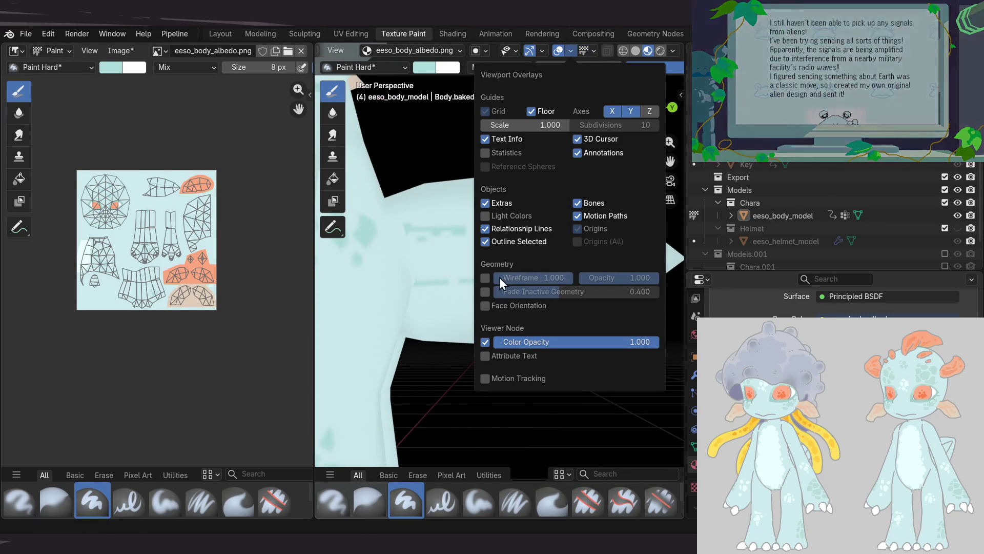
{"action": "left_click", "coordinate": [485, 278]}
{"action": "left_click", "coordinate": [516, 50]}
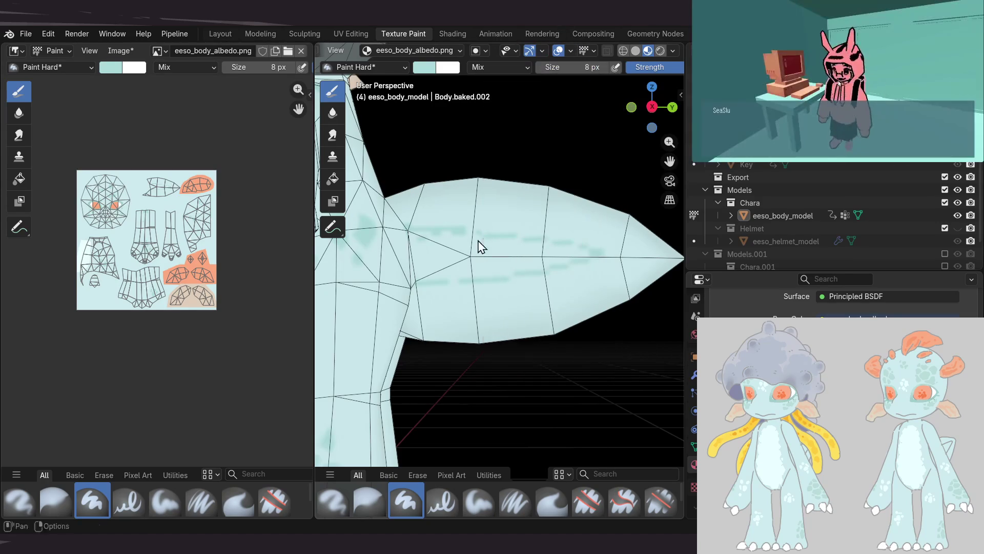
Orbit around and under the arm to see where the teal streaks fall against the wireframe edges
{"action": "middle_click_drag", "start_coordinate": [458, 238], "coordinate": [477, 263], "text": "shift"}
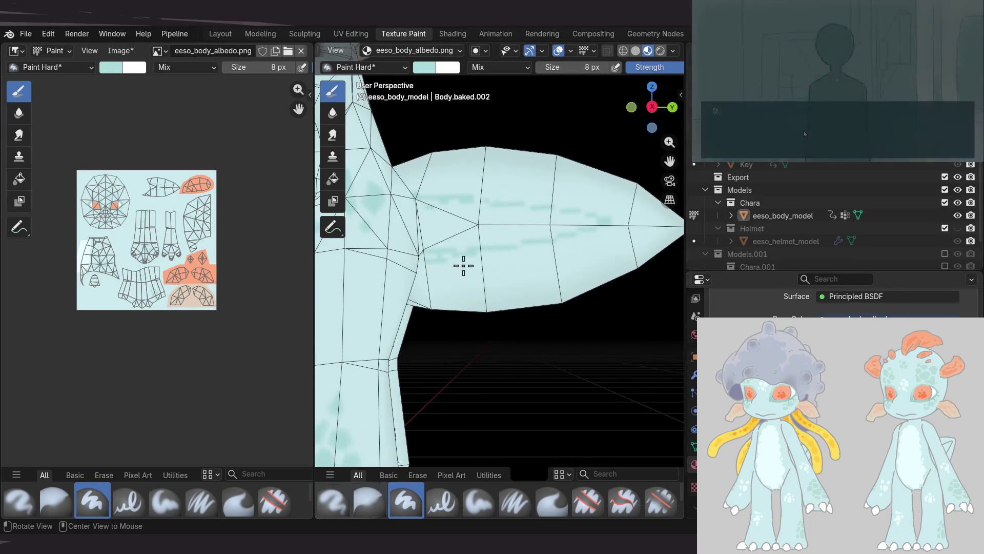
{"action": "middle_click_drag", "start_coordinate": [461, 263], "coordinate": [435, 285], "text": "alt"}
{"action": "middle_click_drag", "start_coordinate": [528, 241], "coordinate": [460, 232]}
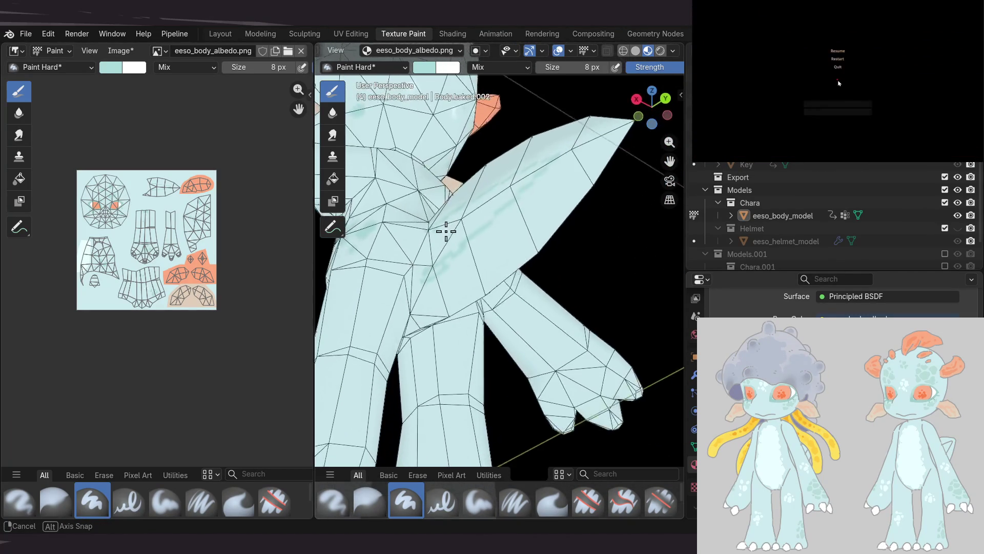
{"action": "mouse_move", "coordinate": [460, 232]}
{"action": "middle_mouse_down"}
{"action": "mouse_move", "coordinate": [434, 260]}
{"action": "mouse_move", "coordinate": [469, 234]}
{"action": "mouse_move", "coordinate": [420, 232]}
{"action": "middle_mouse_up"}
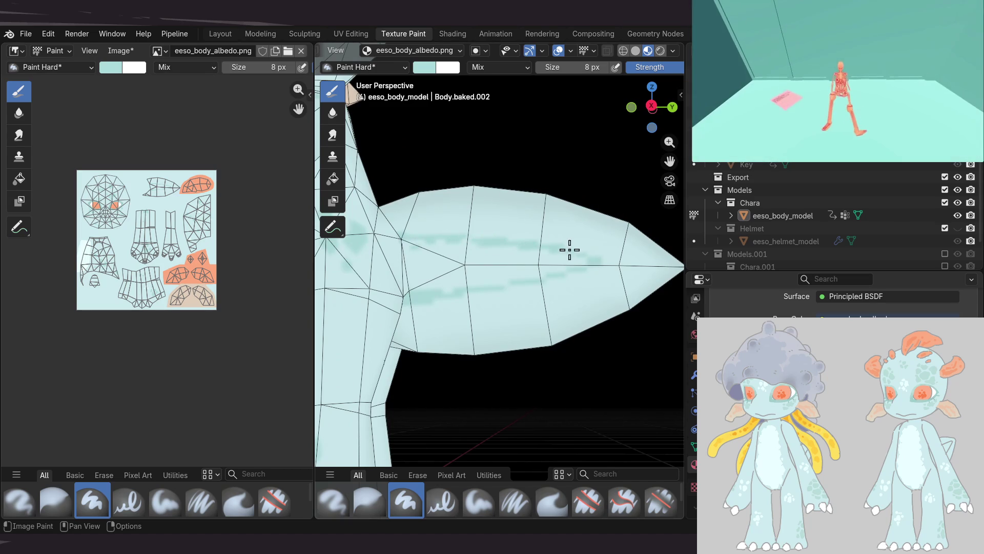
{"action": "mouse_move", "coordinate": [474, 247]}
{"action": "middle_mouse_down"}
{"action": "mouse_move", "coordinate": [401, 252]}
{"action": "mouse_move", "coordinate": [440, 270]}
{"action": "mouse_move", "coordinate": [440, 283]}
{"action": "middle_mouse_up"}
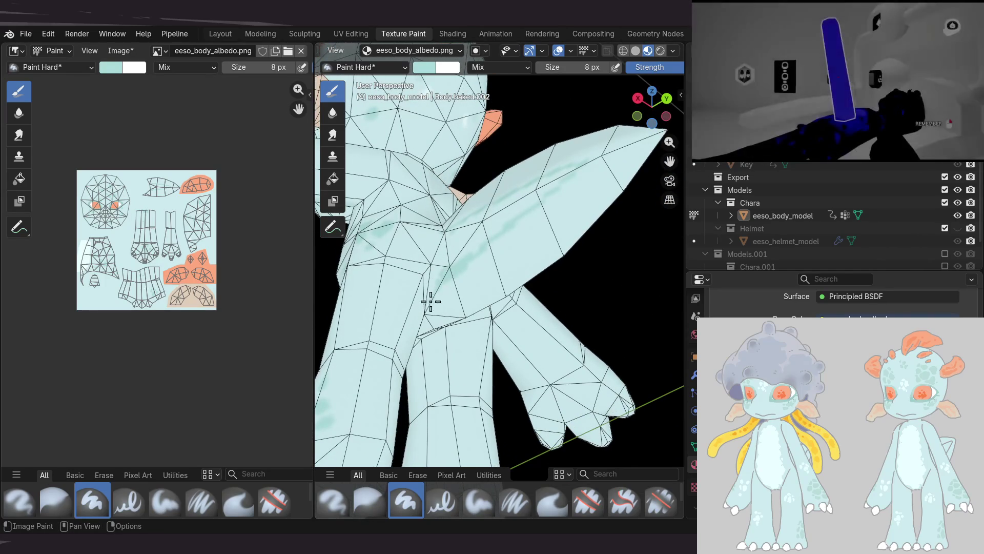
{"action": "mouse_move", "coordinate": [424, 324]}
{"action": "middle_mouse_down"}
{"action": "mouse_move", "coordinate": [426, 243]}
{"action": "mouse_move", "coordinate": [442, 337]}
{"action": "mouse_move", "coordinate": [529, 277]}
{"action": "middle_mouse_up"}
{"action": "scroll", "coordinate": [510, 336], "scroll_direction": "up", "scroll_amount": 3}
{"action": "mouse_move", "coordinate": [492, 339]}
{"action": "middle_mouse_down"}
{"action": "mouse_move", "coordinate": [444, 306]}
{"action": "mouse_move", "coordinate": [484, 210]}
{"action": "middle_mouse_up"}
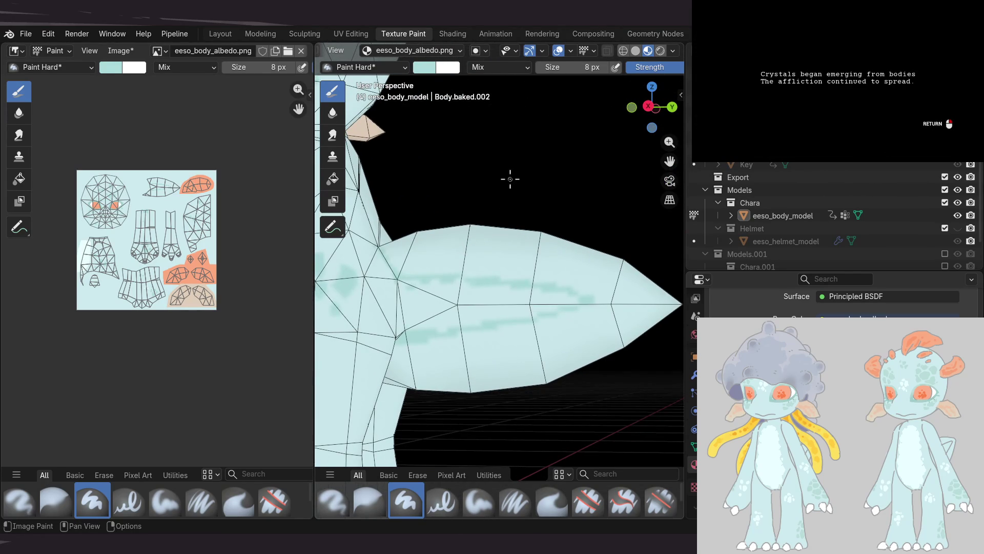
{"action": "middle_click_drag", "start_coordinate": [445, 242], "coordinate": [464, 230]}
{"action": "left_click", "coordinate": [569, 51]}
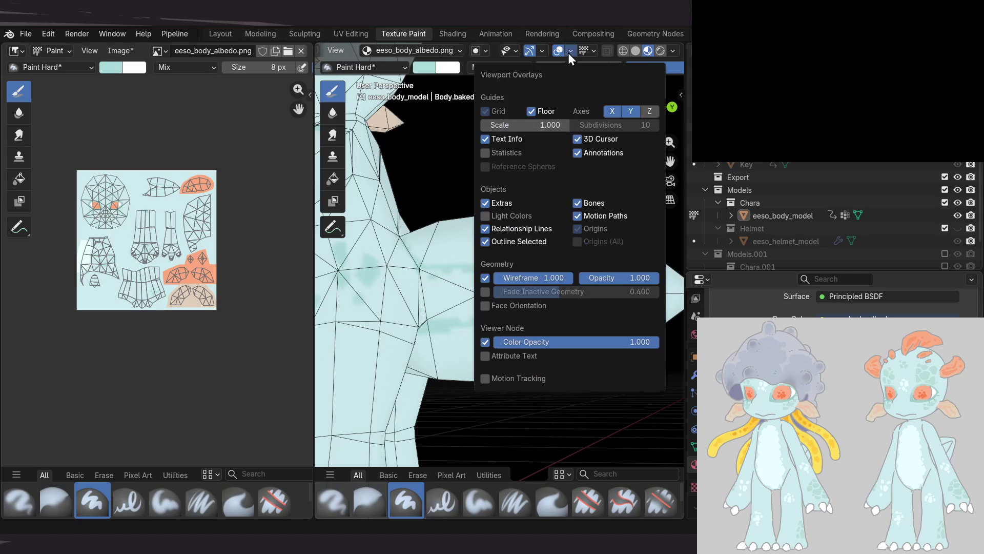
Turn the wireframe back off and save the streak-painted texture as eeso_body_draft.png
{"action": "left_click", "coordinate": [484, 277]}
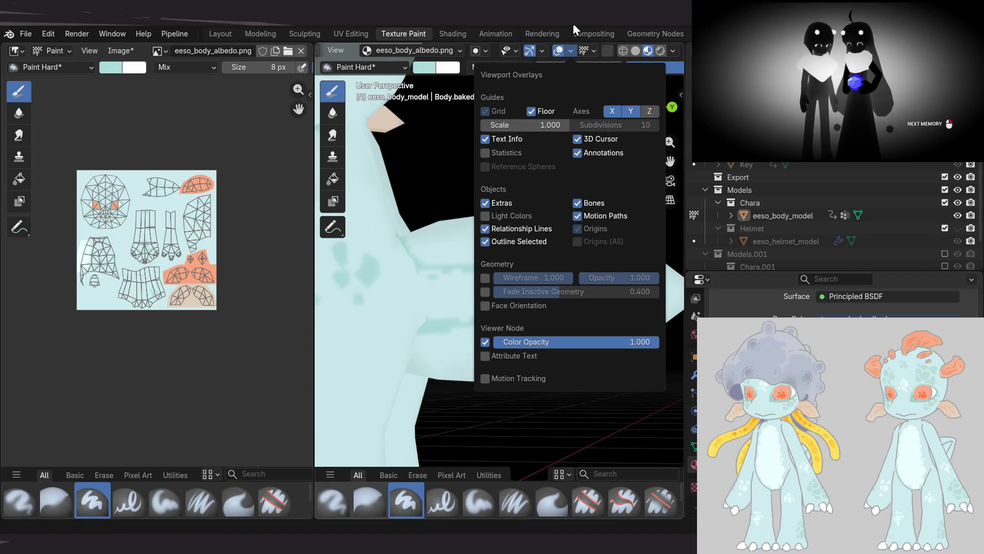
{"action": "mouse_move", "coordinate": [468, 248]}
{"action": "middle_mouse_down"}
{"action": "mouse_move", "coordinate": [424, 242]}
{"action": "mouse_move", "coordinate": [422, 275]}
{"action": "mouse_move", "coordinate": [506, 215]}
{"action": "mouse_move", "coordinate": [468, 198]}
{"action": "mouse_move", "coordinate": [435, 204]}
{"action": "mouse_move", "coordinate": [447, 273]}
{"action": "mouse_move", "coordinate": [433, 270]}
{"action": "mouse_move", "coordinate": [516, 262]}
{"action": "mouse_move", "coordinate": [465, 241]}
{"action": "middle_mouse_up"}
{"action": "middle_click_drag", "start_coordinate": [147, 283], "coordinate": [147, 279]}
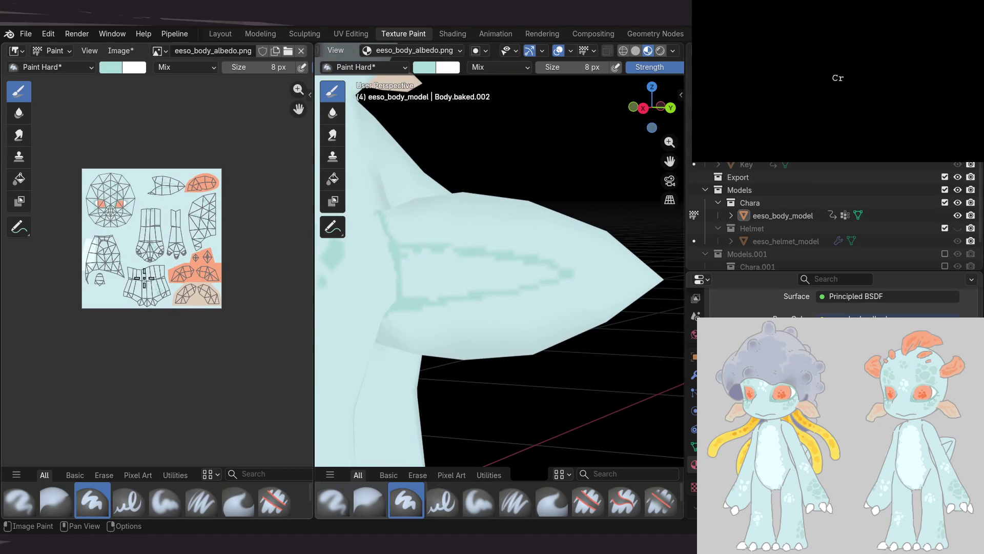
{"action": "key", "text": "alt+s"}
Zoom the image editor in on the albedo texture's UV layout
{"action": "scroll", "coordinate": [149, 241], "scroll_direction": "up", "scroll_amount": 1}
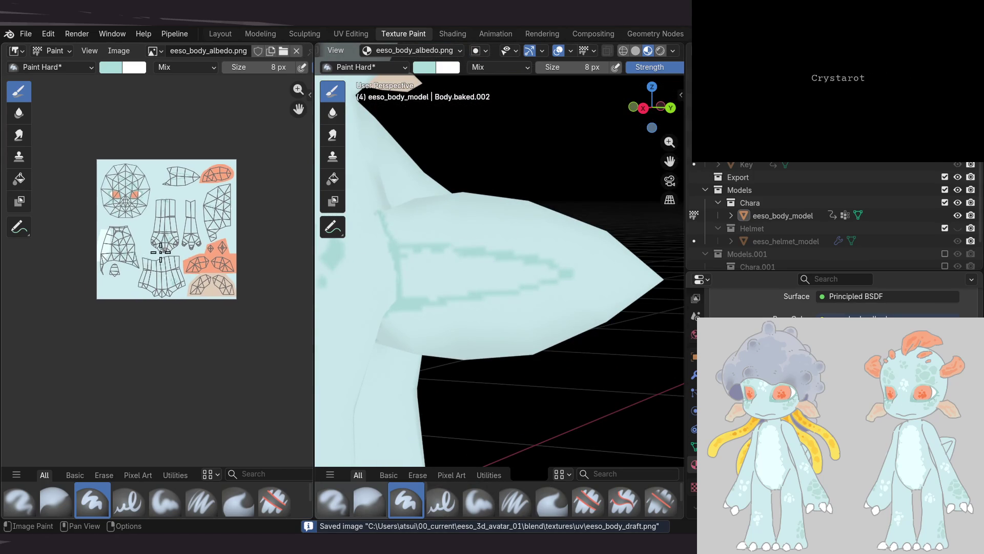
{"action": "scroll", "coordinate": [169, 205], "scroll_direction": "up", "scroll_amount": 1}
{"action": "scroll", "coordinate": [189, 181], "scroll_direction": "up", "scroll_amount": 1}
{"action": "scroll", "coordinate": [169, 205], "scroll_direction": "up", "scroll_amount": 1}
{"action": "scroll", "coordinate": [149, 206], "scroll_direction": "up", "scroll_amount": 1}
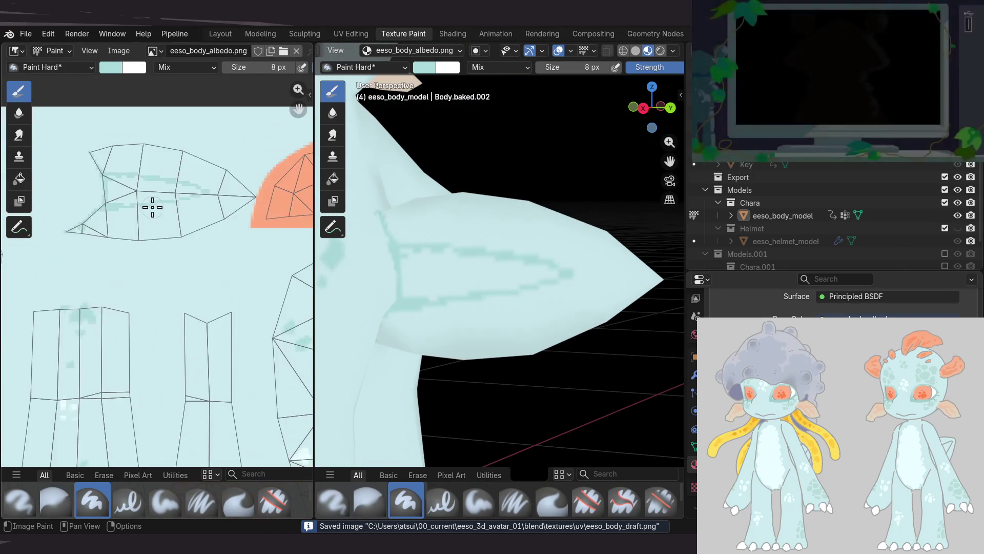
{"action": "scroll", "coordinate": [149, 209], "scroll_direction": "up", "scroll_amount": 1}
{"action": "scroll", "coordinate": [144, 268], "scroll_direction": "up", "scroll_amount": 1}
{"action": "mouse_move", "coordinate": [479, 307]}
{"action": "middle_mouse_down"}
{"action": "mouse_move", "coordinate": [464, 304]}
{"action": "mouse_move", "coordinate": [486, 280]}
{"action": "middle_mouse_up"}
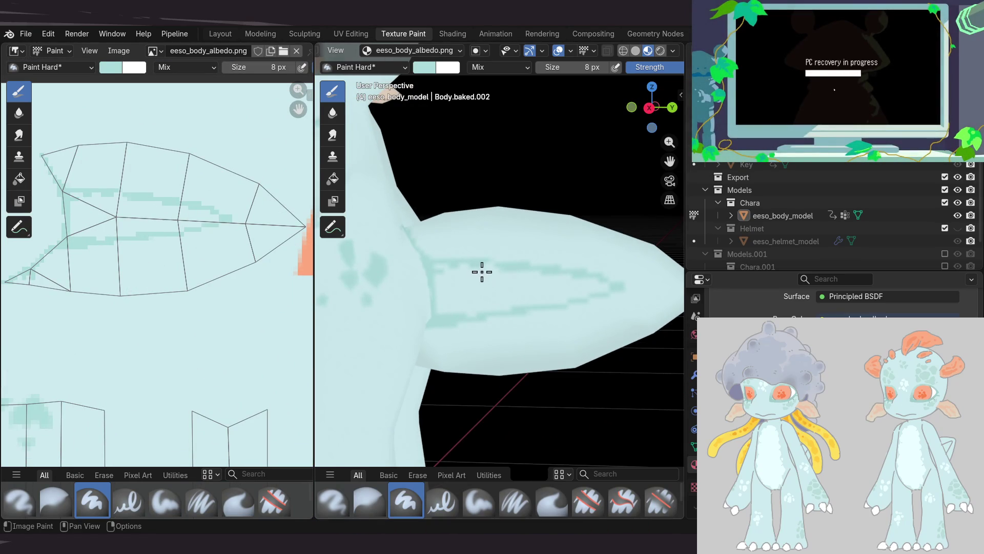
{"action": "scroll", "coordinate": [481, 272], "scroll_direction": "up", "scroll_amount": 2}
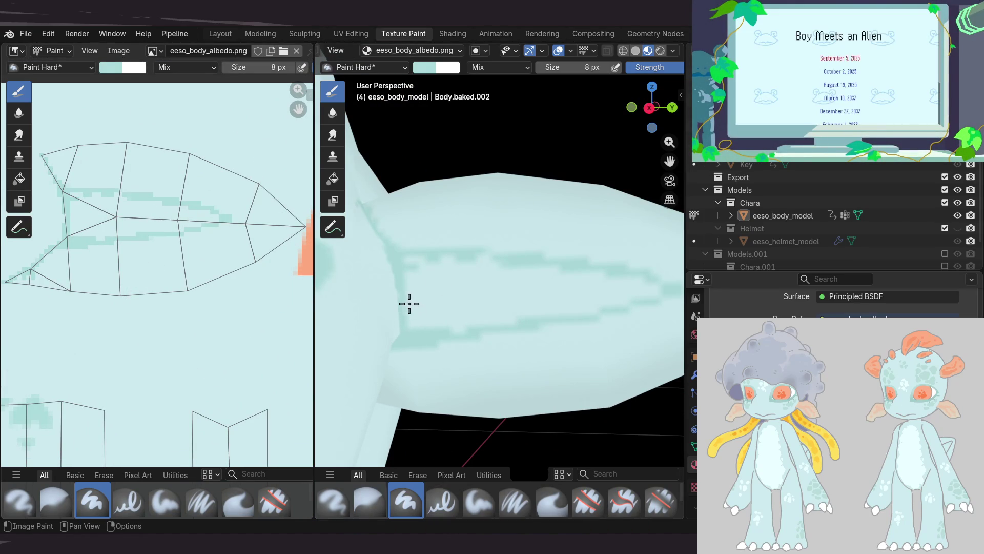
{"action": "scroll", "coordinate": [229, 248], "scroll_direction": "up", "scroll_amount": 1}
{"action": "scroll", "coordinate": [193, 226], "scroll_direction": "up", "scroll_amount": 2}
Open the image editor sidebar and show the active brush settings beside the UV layout
{"action": "key", "text": "n"}
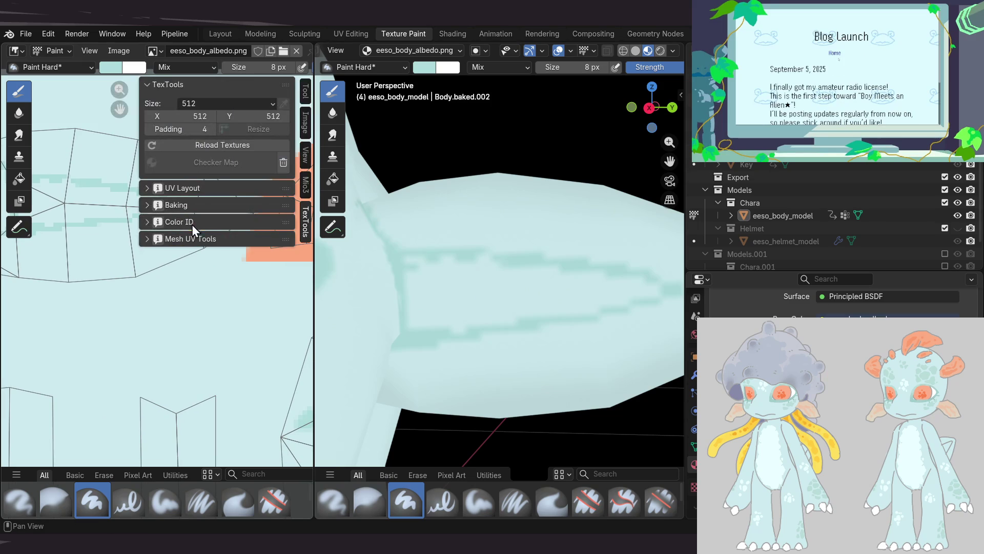
{"action": "middle_click_drag", "start_coordinate": [187, 259], "coordinate": [217, 287]}
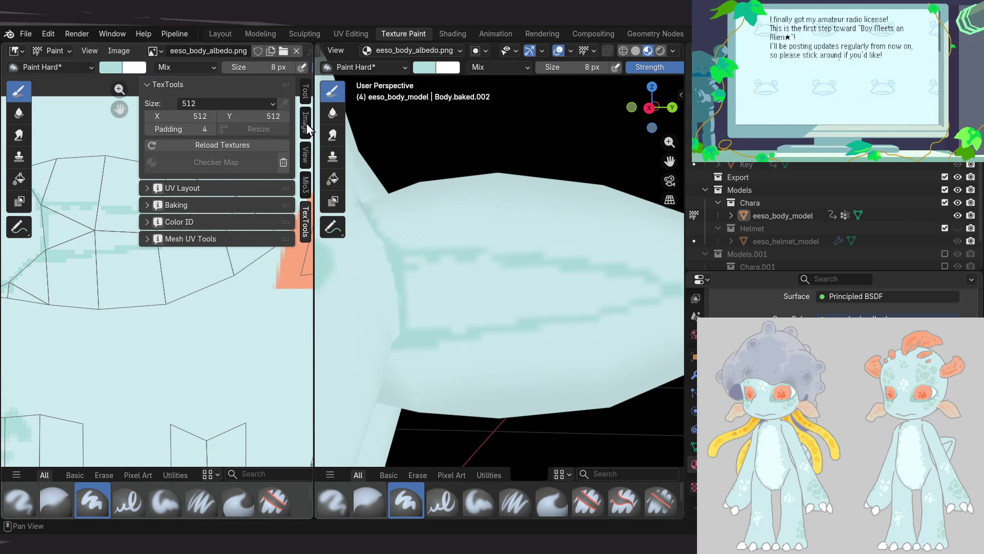
{"action": "left_click", "coordinate": [305, 92]}
{"action": "middle_click_drag", "start_coordinate": [96, 339], "coordinate": [93, 278]}
Pick a deeper, greener teal on the colour wheel and value slider, testing it with a dab on the arm
{"action": "left_click_drag", "start_coordinate": [211, 374], "coordinate": [213, 370]}
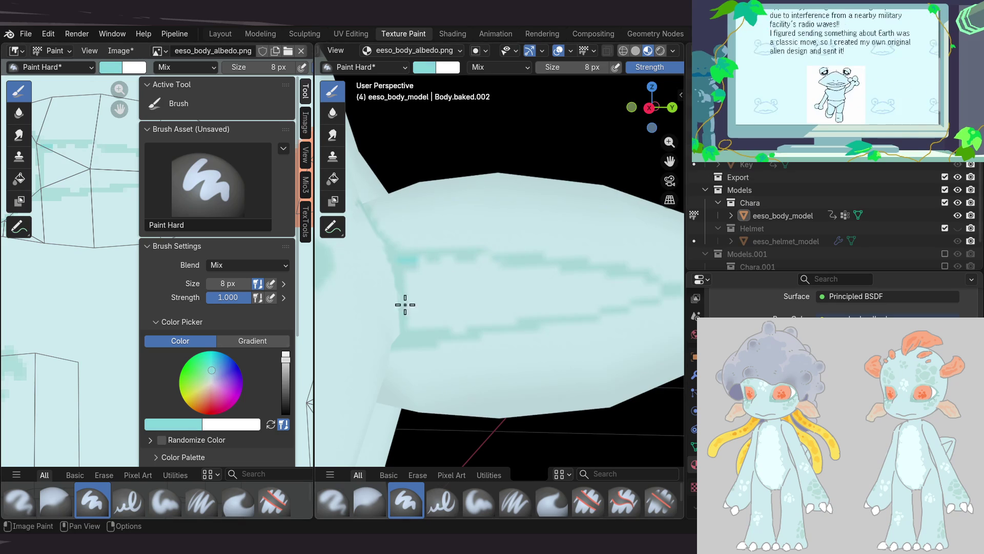
{"action": "left_click_drag", "start_coordinate": [211, 371], "coordinate": [212, 369]}
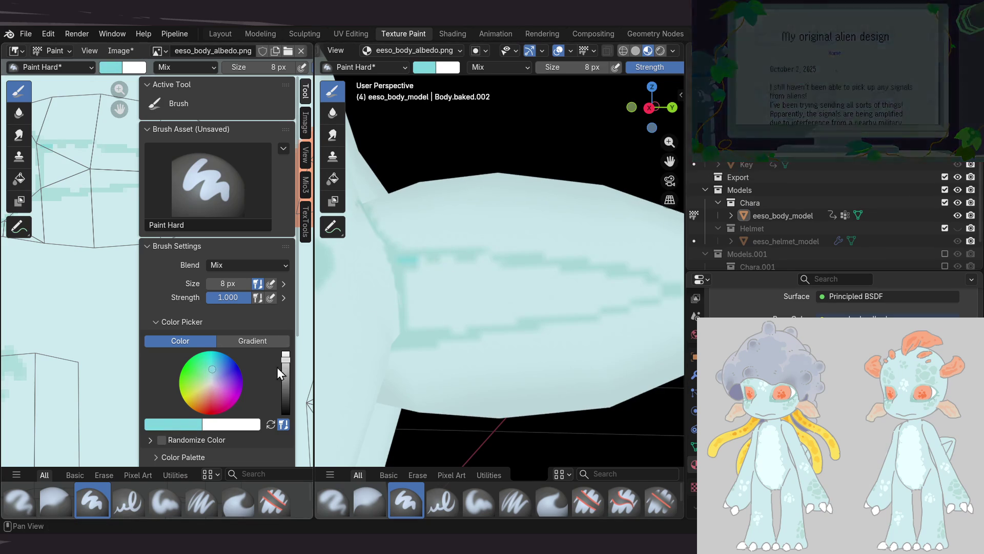
{"action": "left_click", "coordinate": [408, 259]}
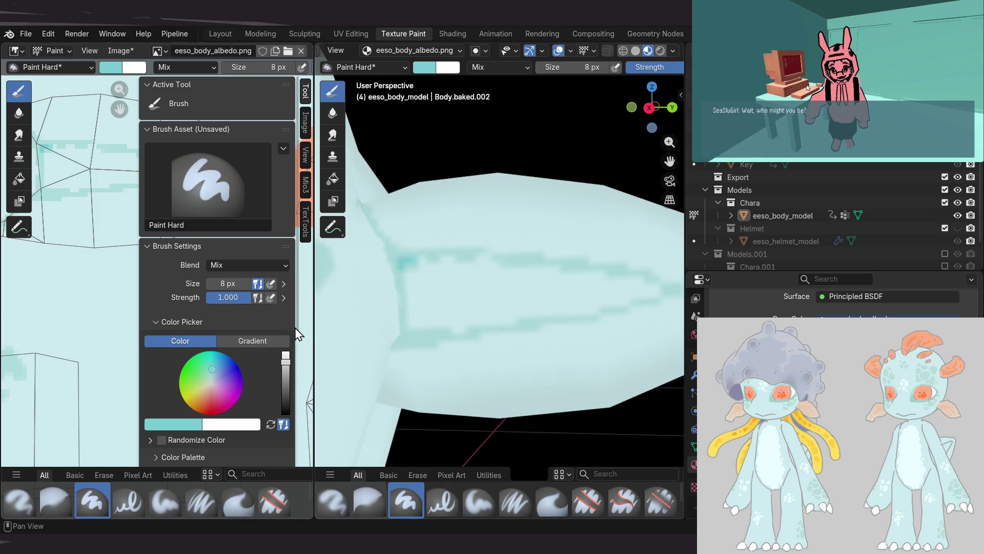
{"action": "left_click_drag", "start_coordinate": [286, 362], "coordinate": [286, 369]}
{"action": "left_click_drag", "start_coordinate": [207, 368], "coordinate": [208, 365]}
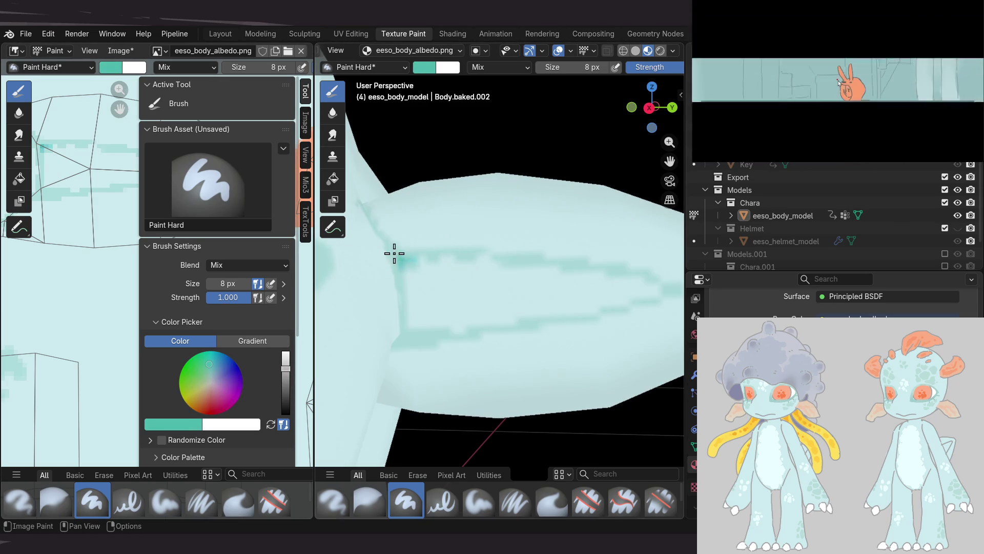
Adjust the teal's hue and brightness, then paint a teal stroke along the fin's stripe
{"action": "scroll", "coordinate": [410, 256], "scroll_direction": "down", "scroll_amount": 1, "text": "shift"}
{"action": "scroll", "coordinate": [389, 260], "scroll_direction": "down", "scroll_amount": 1, "text": "shift"}
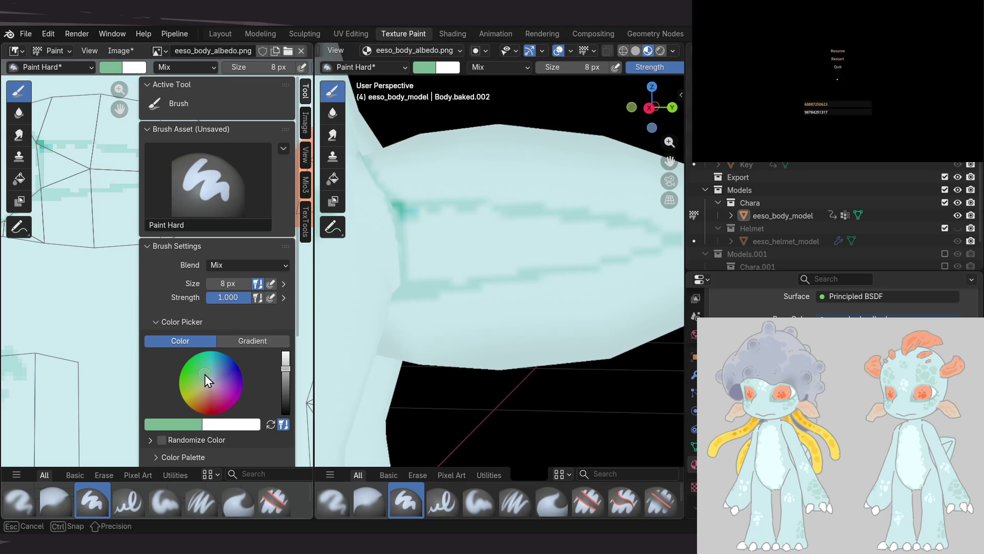
{"action": "left_click_drag", "start_coordinate": [209, 370], "coordinate": [209, 370]}
{"action": "left_click_drag", "start_coordinate": [284, 359], "coordinate": [285, 358]}
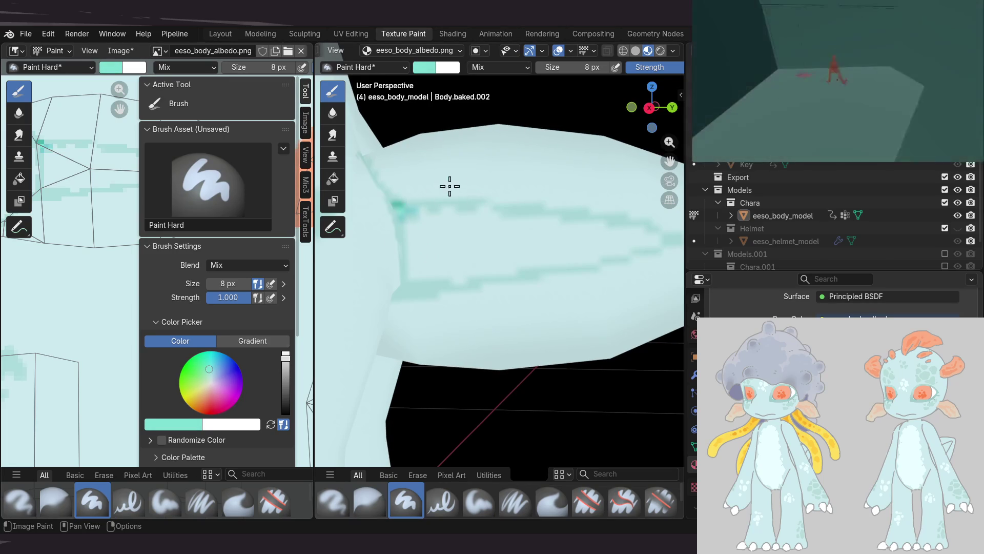
{"action": "mouse_move", "coordinate": [455, 196]}
{"action": "middle_mouse_down"}
{"action": "mouse_move", "coordinate": [448, 241]}
{"action": "mouse_move", "coordinate": [411, 238]}
{"action": "mouse_move", "coordinate": [432, 184]}
{"action": "mouse_move", "coordinate": [478, 209]}
{"action": "middle_mouse_up"}
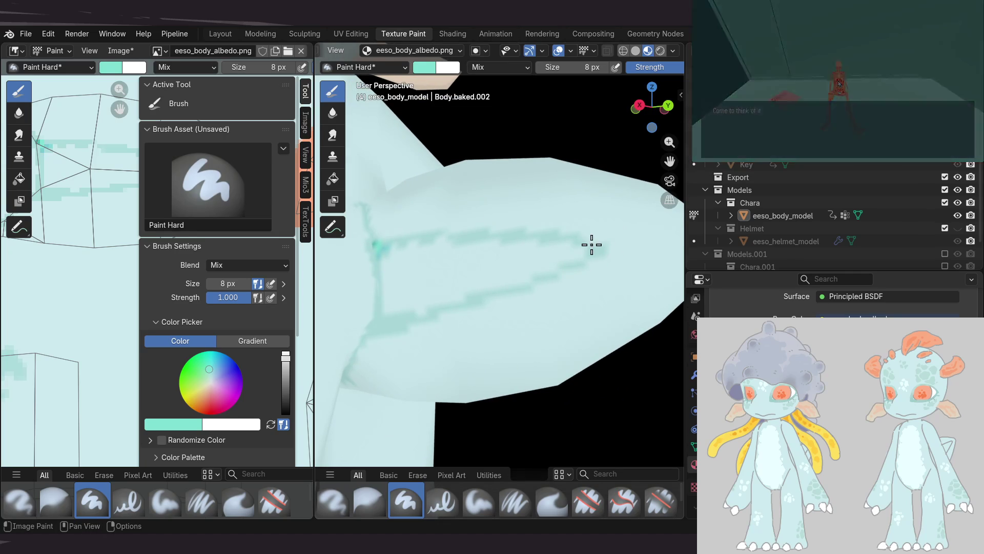
{"action": "mouse_move", "coordinate": [592, 244]}
{"action": "left_mouse_down"}
{"action": "mouse_move", "coordinate": [608, 255]}
{"action": "mouse_move", "coordinate": [544, 276]}
{"action": "left_mouse_up"}
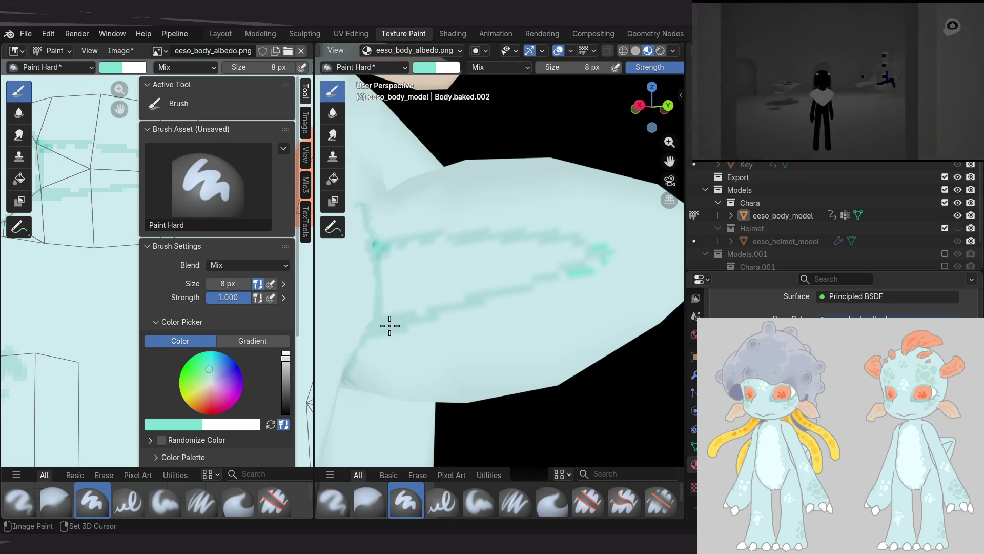
Sample a pale teal from the model and raise it to full brightness while viewing the fin tip
{"action": "key", "text": "s"}
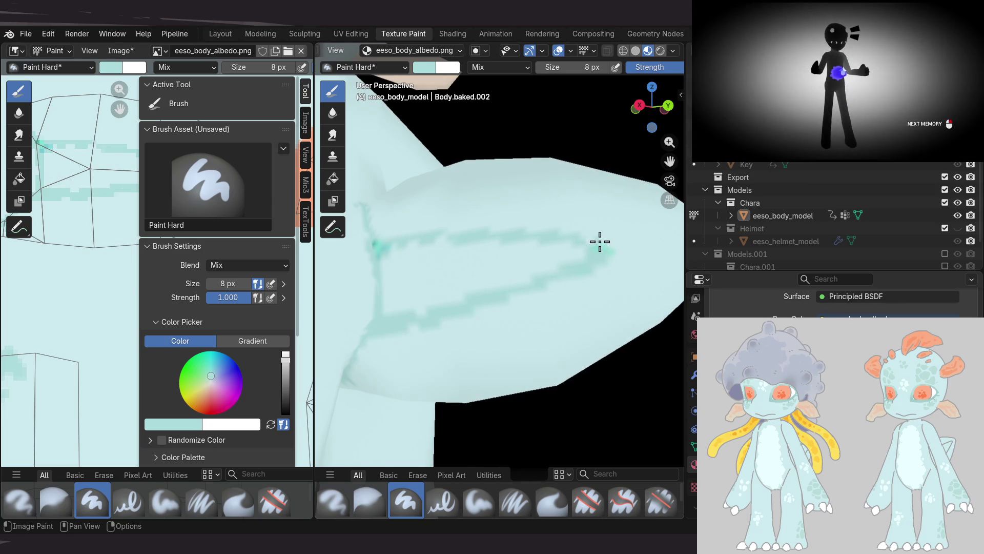
{"action": "middle_click_drag", "start_coordinate": [569, 294], "coordinate": [607, 282]}
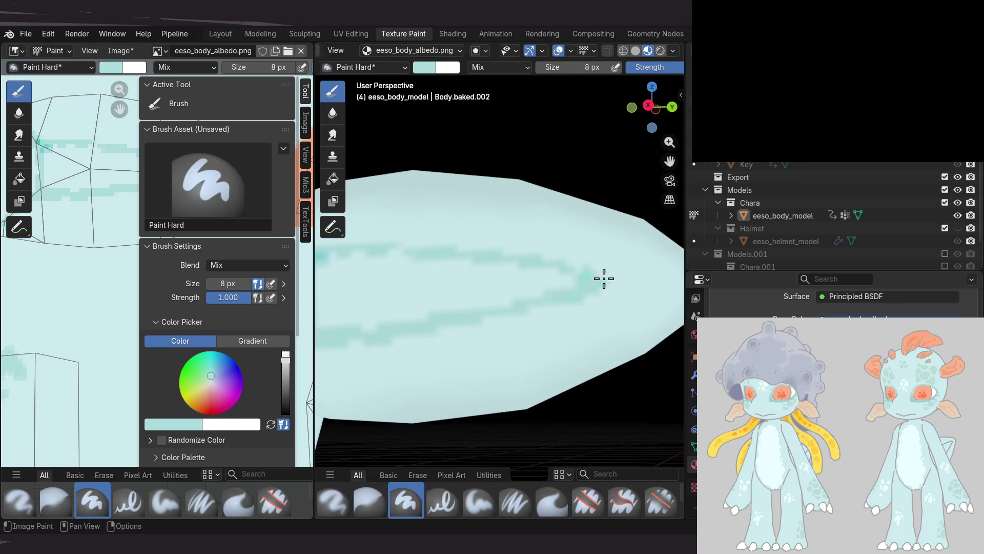
{"action": "mouse_move", "coordinate": [595, 278]}
{"action": "middle_mouse_down", "text": "shift"}
{"action": "mouse_move", "coordinate": [531, 249]}
{"action": "mouse_move", "coordinate": [558, 232]}
{"action": "middle_mouse_up", "text": "shift"}
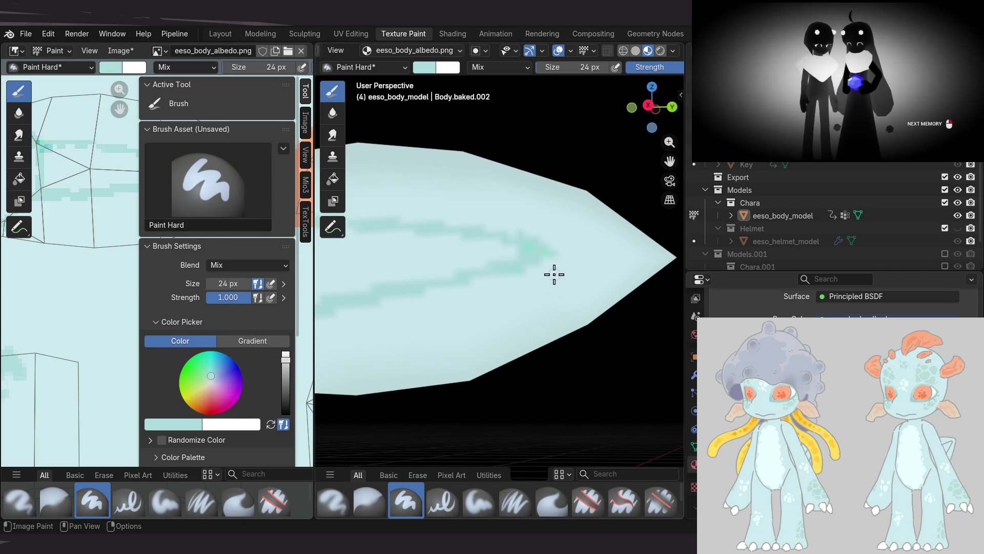
{"action": "left_click_drag", "start_coordinate": [285, 361], "coordinate": [284, 357]}
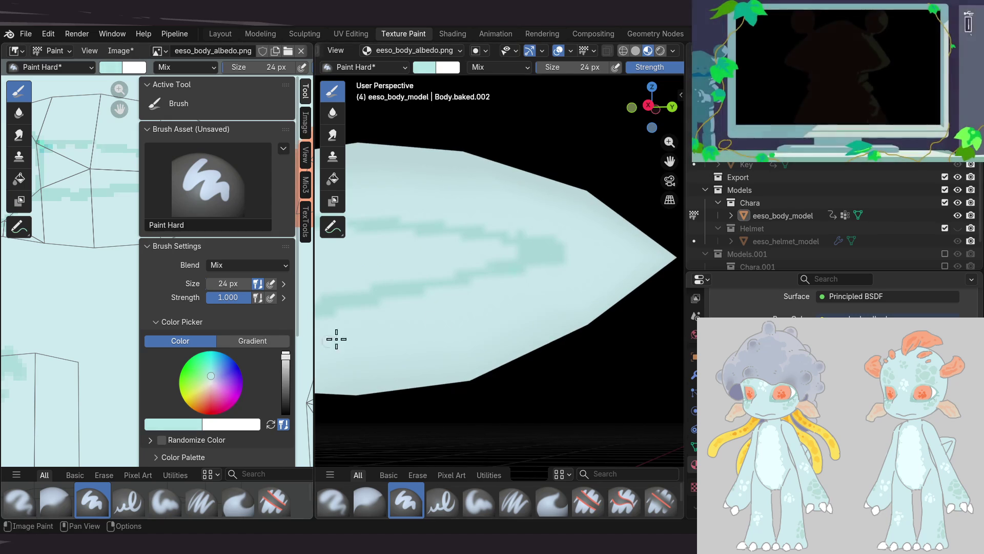
Darken the pale mint paint colour slightly while orbiting around the fin
{"action": "scroll", "coordinate": [556, 234], "scroll_direction": "up", "scroll_amount": 2}
{"action": "scroll", "coordinate": [579, 234], "scroll_direction": "up", "scroll_amount": 2}
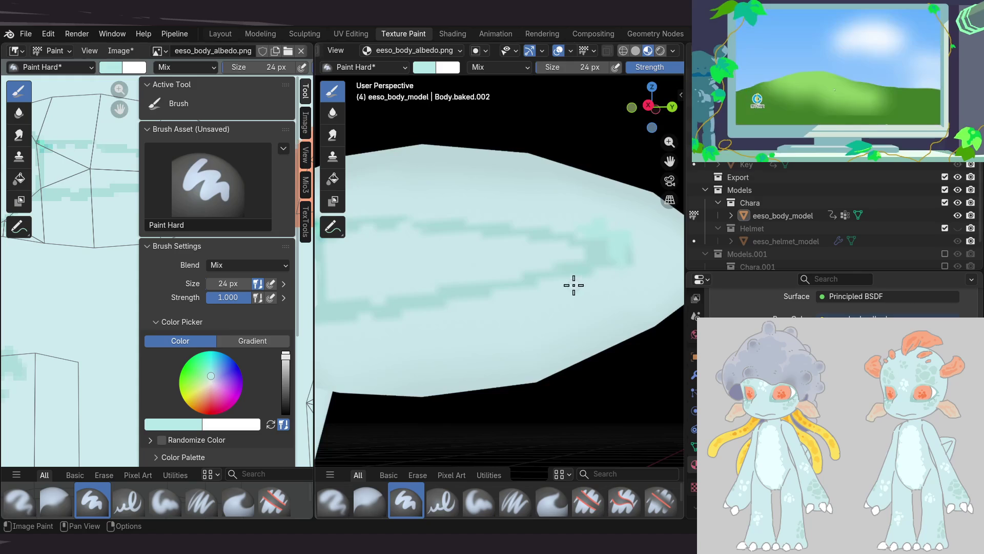
{"action": "scroll", "coordinate": [617, 266], "scroll_direction": "down", "scroll_amount": 1}
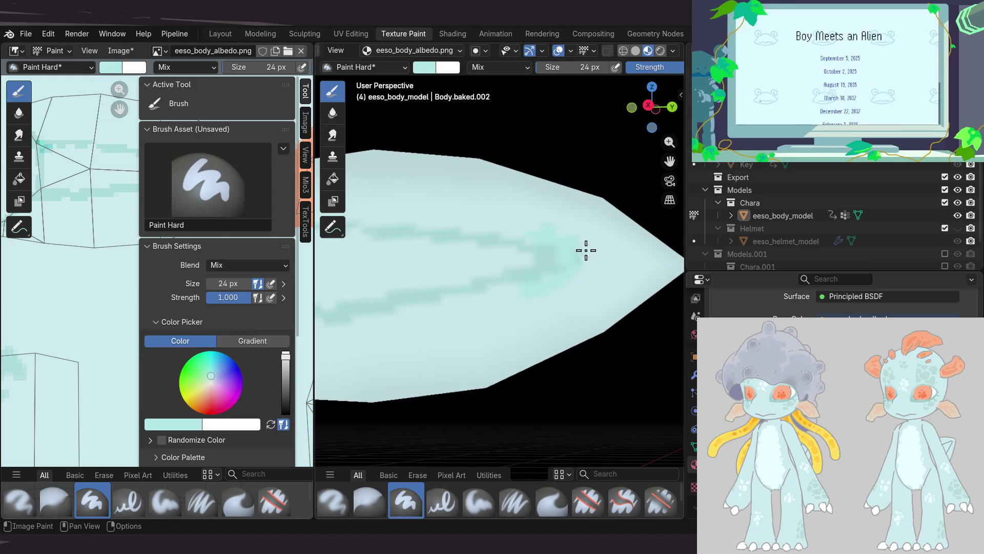
{"action": "left_click", "coordinate": [286, 358]}
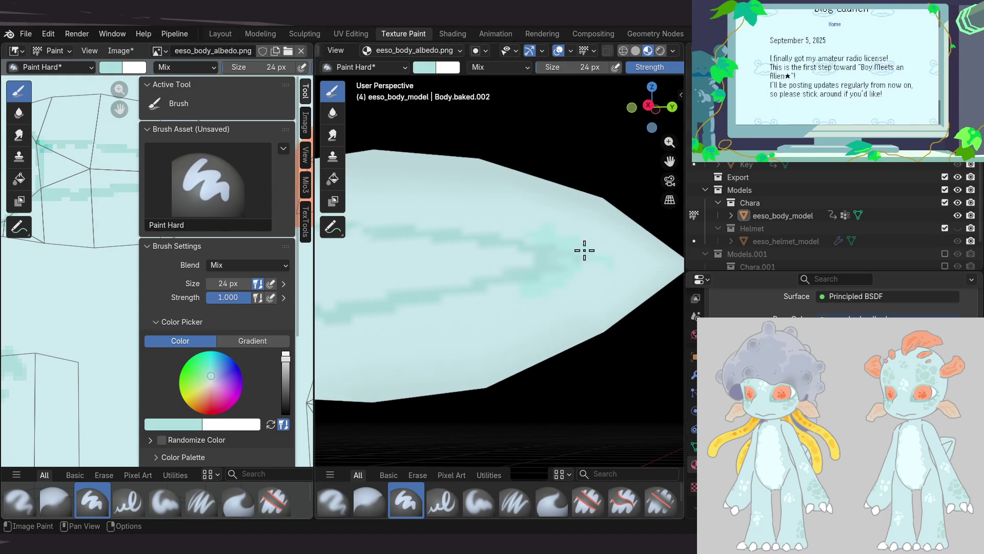
{"action": "mouse_move", "coordinate": [503, 226]}
{"action": "middle_mouse_down"}
{"action": "mouse_move", "coordinate": [506, 240]}
{"action": "mouse_move", "coordinate": [456, 284]}
{"action": "mouse_move", "coordinate": [377, 292]}
{"action": "mouse_move", "coordinate": [424, 292]}
{"action": "mouse_move", "coordinate": [437, 319]}
{"action": "mouse_move", "coordinate": [434, 283]}
{"action": "middle_mouse_up"}
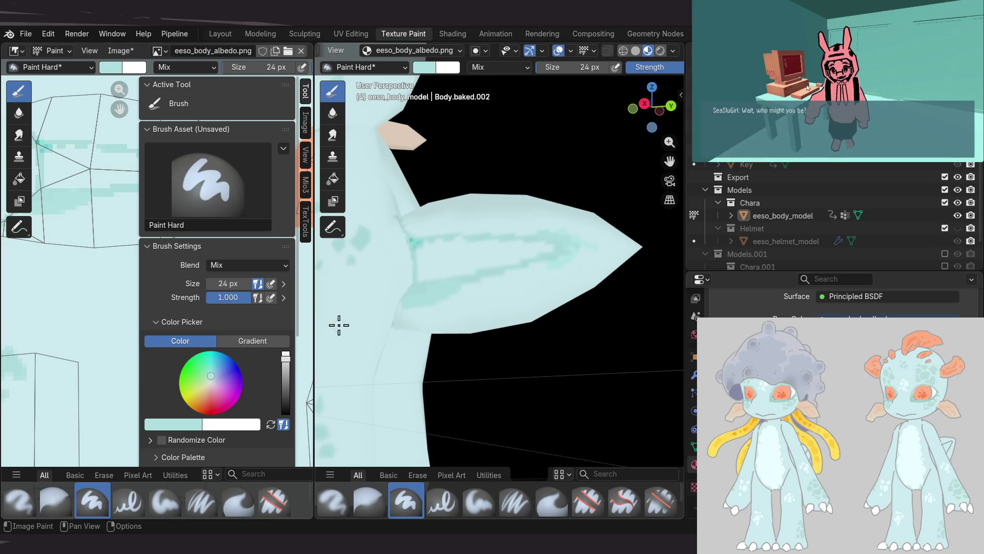
{"action": "left_click", "coordinate": [285, 358]}
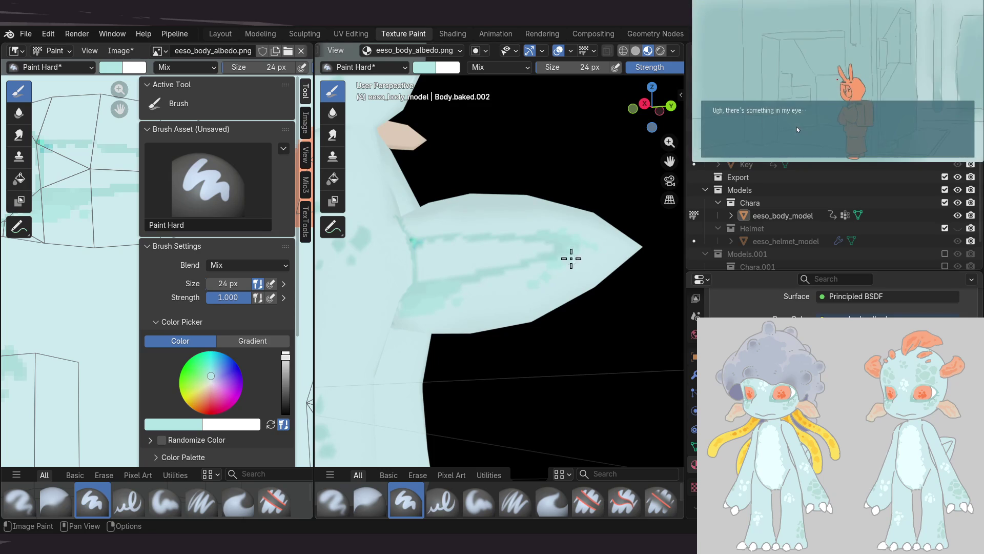
Snap to Right Orthographic view with numpad 5 and numpad 3, then zoom on the fin
{"action": "key", "text": "ctrl+Tab"}
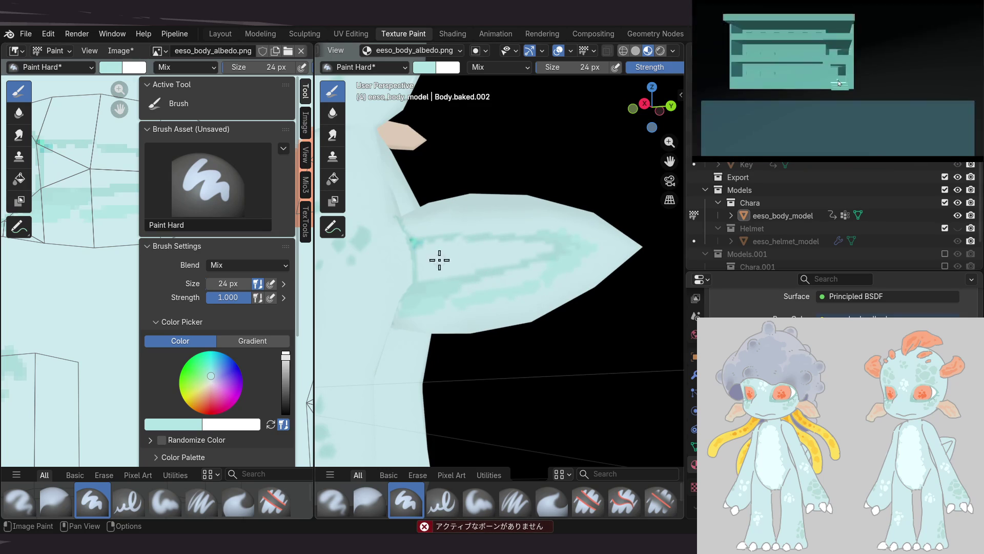
{"action": "scroll", "coordinate": [501, 281], "scroll_direction": "up", "scroll_amount": 3}
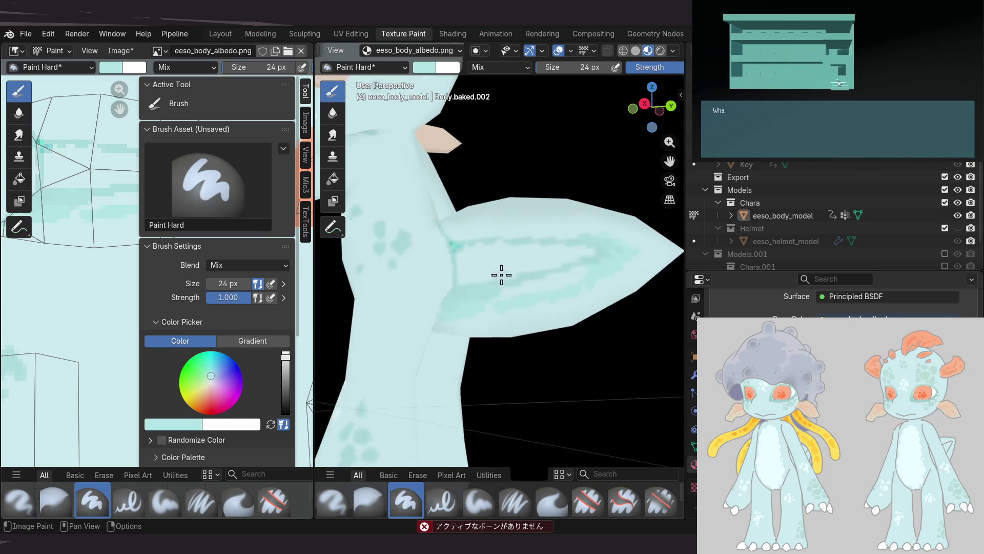
{"action": "key", "text": "KP_5"}
{"action": "key", "text": "KP_3"}
{"action": "scroll", "coordinate": [448, 290], "scroll_direction": "up", "scroll_amount": 2}
{"action": "scroll", "coordinate": [430, 272], "scroll_direction": "up", "scroll_amount": 2}
{"action": "scroll", "coordinate": [453, 296], "scroll_direction": "down", "scroll_amount": 1}
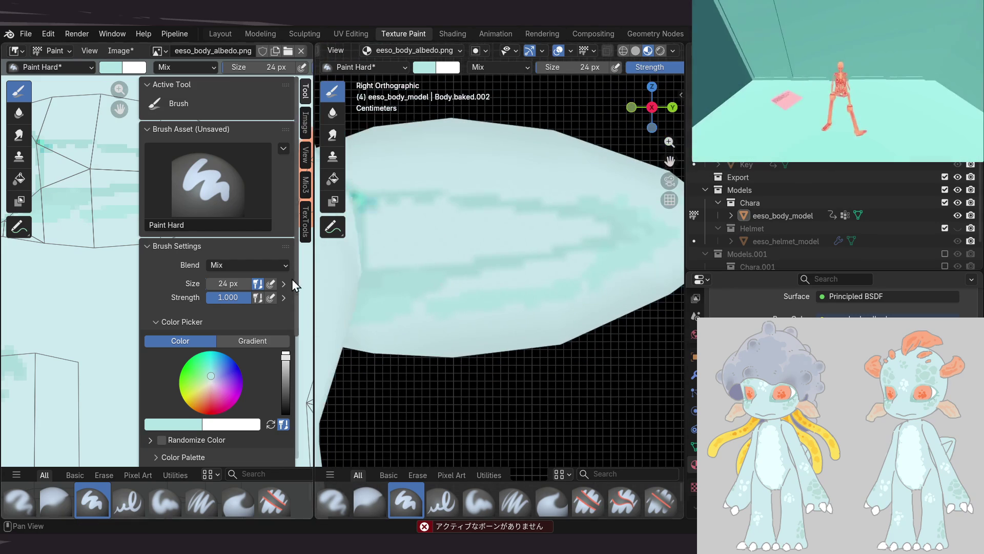
Widen the 3D viewport and paint pale mint inner bands over the fin's teal stripe
{"action": "left_click_drag", "start_coordinate": [312, 277], "coordinate": [164, 290]}
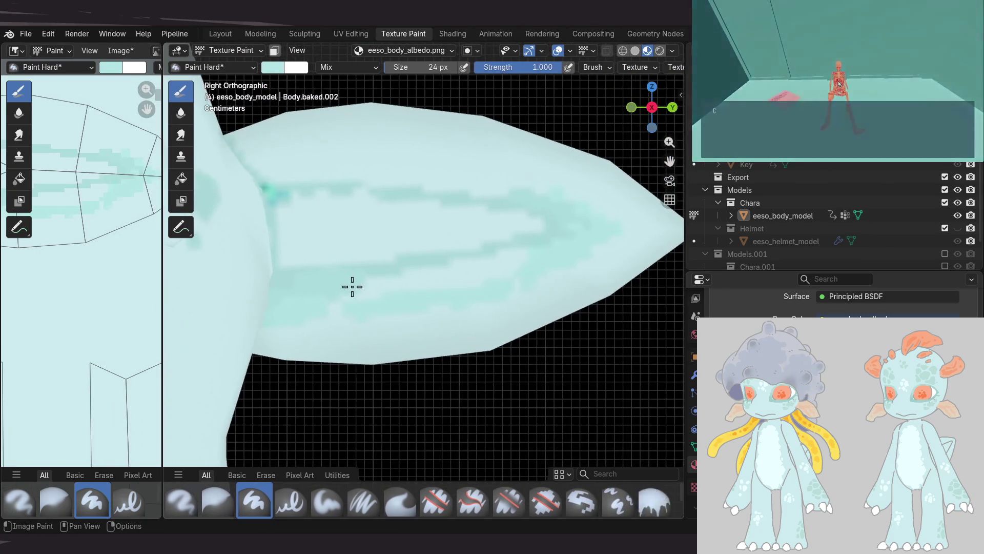
{"action": "middle_click_drag", "start_coordinate": [358, 312], "coordinate": [396, 279], "text": "shift"}
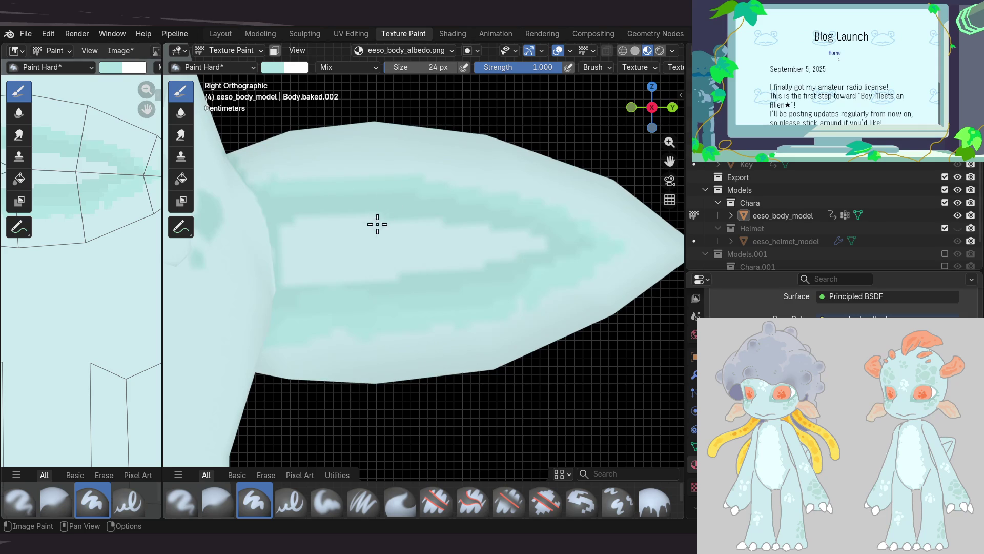
{"action": "scroll", "coordinate": [417, 253], "scroll_direction": "down", "scroll_amount": 5}
Orbit around the character, hand and fin, then sample a colour from the model
{"action": "scroll", "coordinate": [429, 258], "scroll_direction": "down", "scroll_amount": 4}
{"action": "middle_click_drag", "start_coordinate": [463, 237], "coordinate": [416, 246]}
{"action": "scroll", "coordinate": [416, 245], "scroll_direction": "up", "scroll_amount": 2}
{"action": "scroll", "coordinate": [412, 254], "scroll_direction": "up", "scroll_amount": 3}
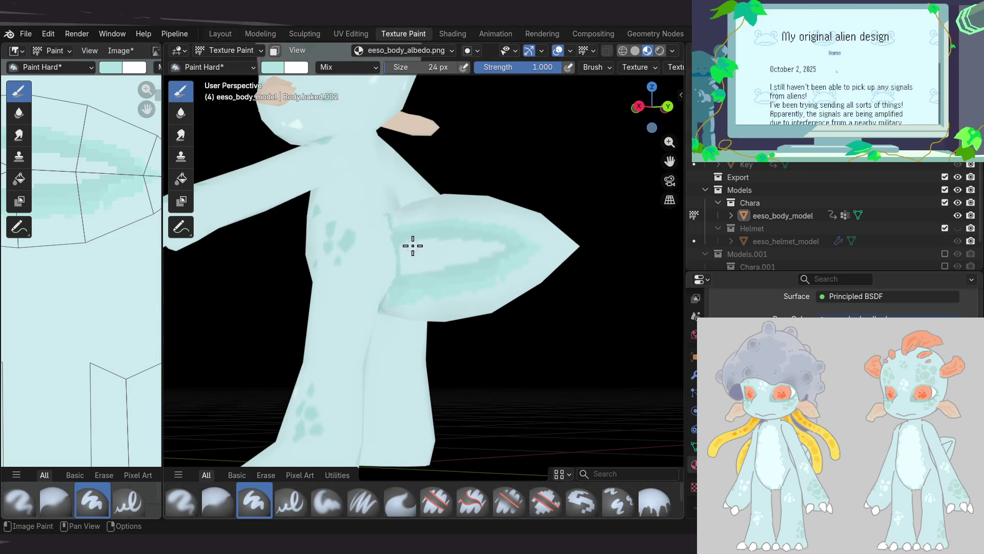
{"action": "middle_click_drag", "start_coordinate": [413, 247], "coordinate": [450, 258]}
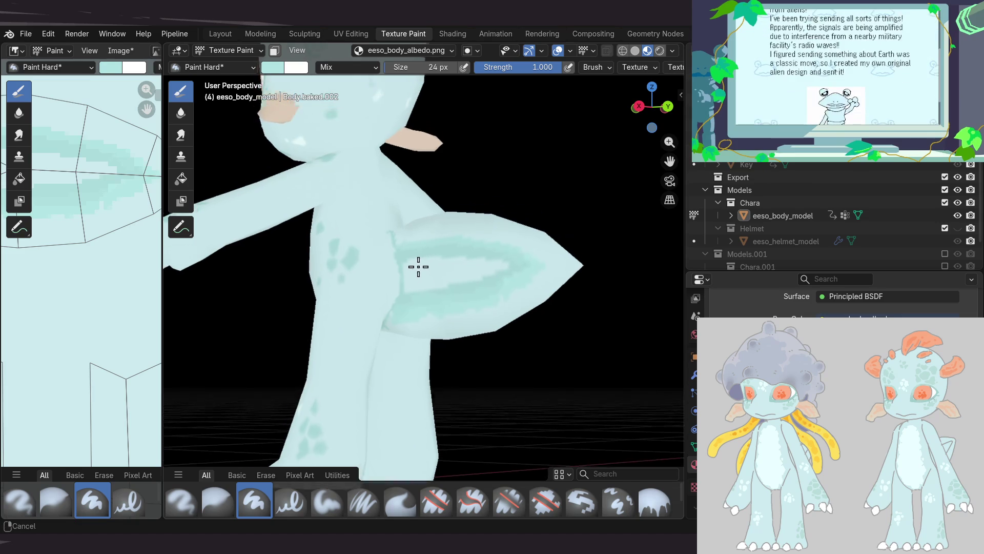
{"action": "scroll", "coordinate": [451, 258], "scroll_direction": "up", "scroll_amount": 2}
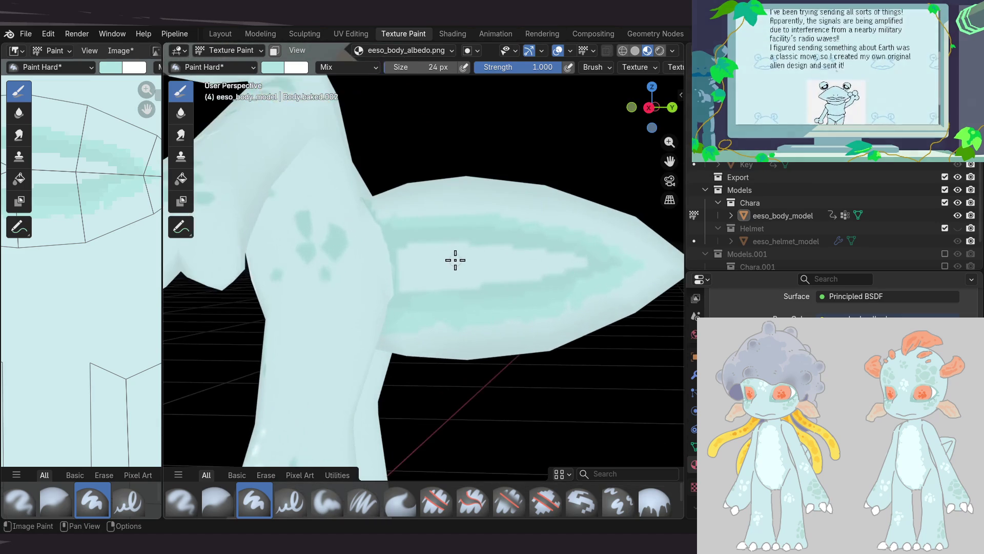
{"action": "mouse_move", "coordinate": [441, 255]}
{"action": "middle_mouse_down"}
{"action": "mouse_move", "coordinate": [419, 260]}
{"action": "mouse_move", "coordinate": [446, 250]}
{"action": "mouse_move", "coordinate": [433, 200]}
{"action": "middle_mouse_up"}
{"action": "scroll", "coordinate": [436, 223], "scroll_direction": "up", "scroll_amount": 2}
{"action": "key", "text": "s"}
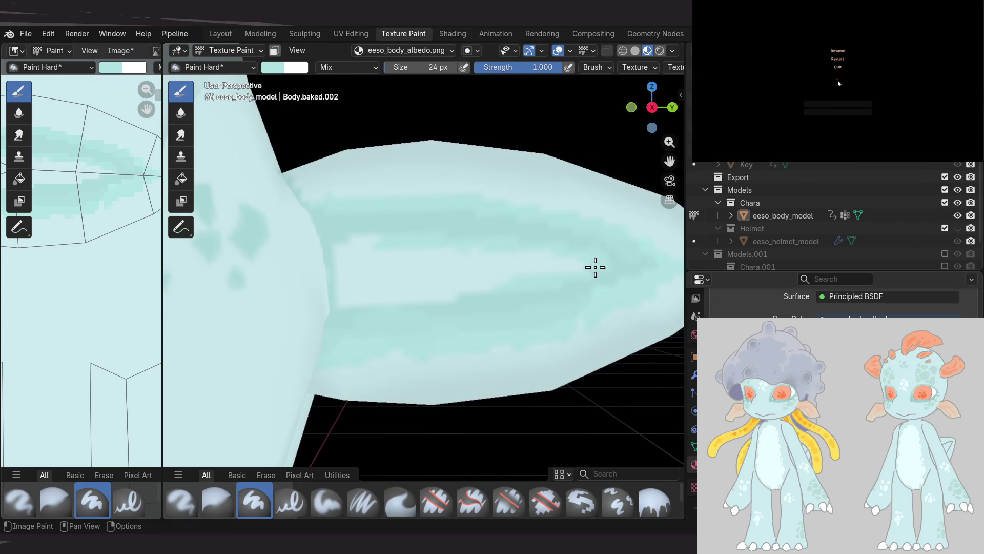
Orbit around to the tail and enlarge the brush from 24 px to 41 px
{"action": "mouse_move", "coordinate": [544, 258]}
{"action": "middle_mouse_down"}
{"action": "mouse_move", "coordinate": [496, 258]}
{"action": "mouse_move", "coordinate": [405, 297]}
{"action": "middle_mouse_up"}
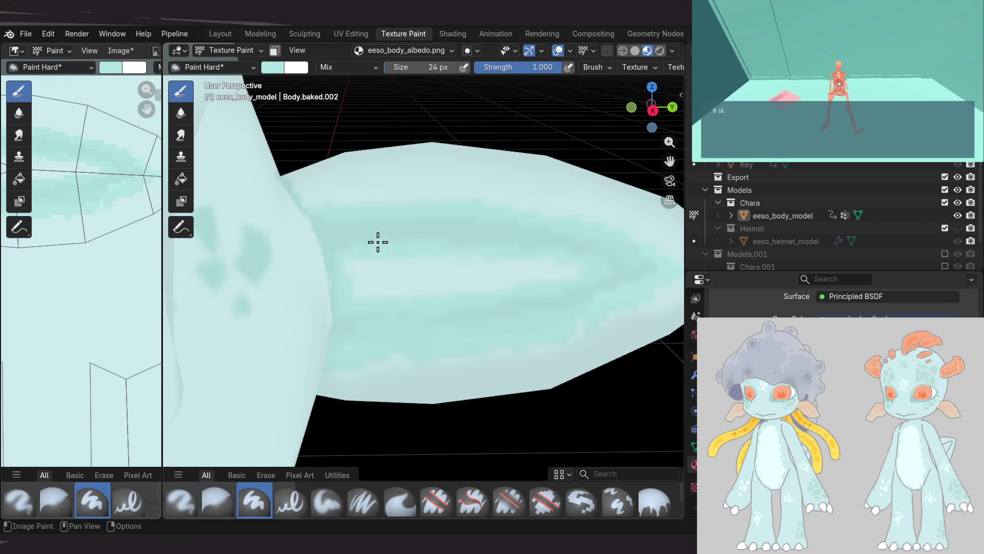
{"action": "middle_click_drag", "start_coordinate": [362, 248], "coordinate": [389, 255]}
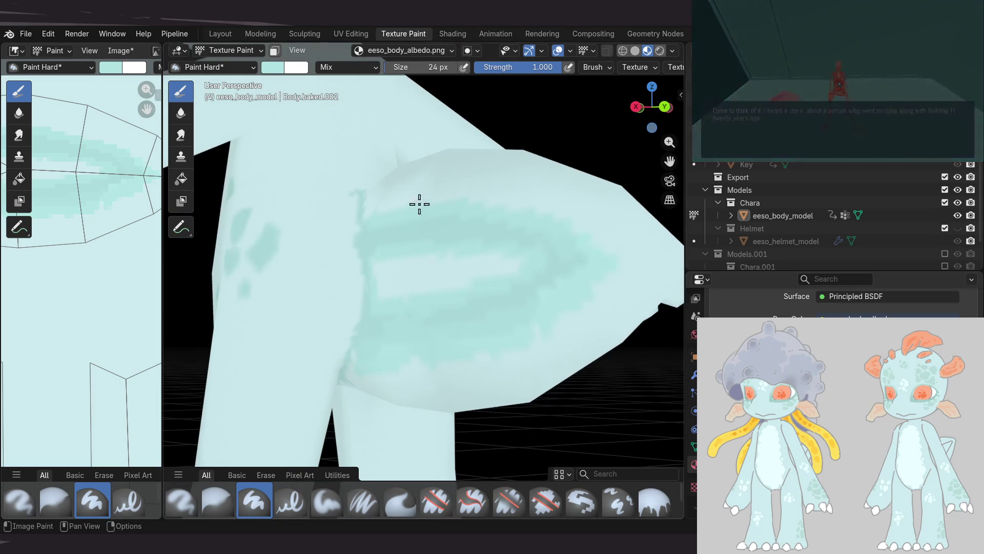
{"action": "scroll", "coordinate": [441, 220], "scroll_direction": "down", "scroll_amount": 6}
{"action": "mouse_move", "coordinate": [447, 222]}
{"action": "middle_mouse_down"}
{"action": "mouse_move", "coordinate": [466, 286]}
{"action": "mouse_move", "coordinate": [451, 239]}
{"action": "mouse_move", "coordinate": [465, 243]}
{"action": "mouse_move", "coordinate": [426, 286]}
{"action": "middle_mouse_up"}
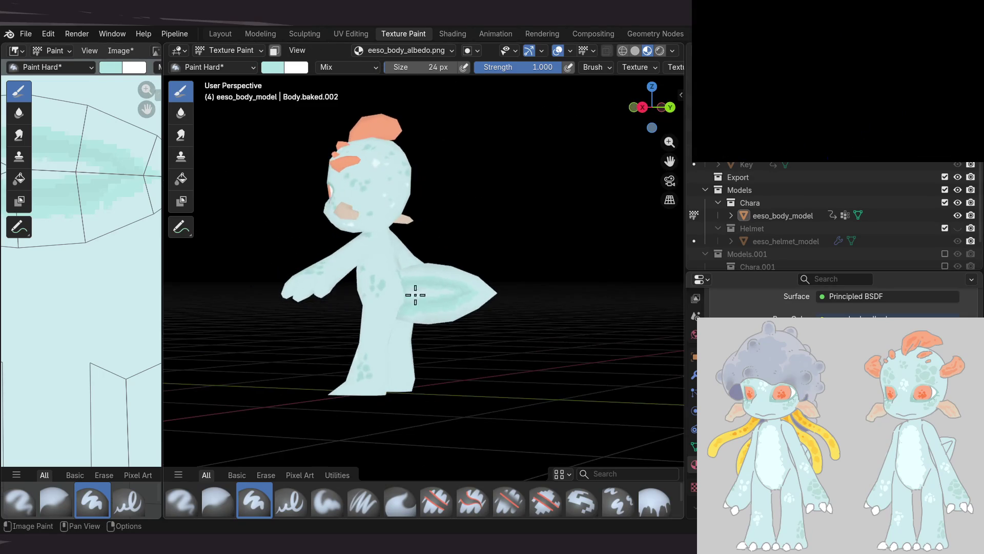
{"action": "scroll", "coordinate": [431, 287], "scroll_direction": "up", "scroll_amount": 2}
{"action": "scroll", "coordinate": [420, 268], "scroll_direction": "up", "scroll_amount": 4}
{"action": "scroll", "coordinate": [426, 264], "scroll_direction": "up", "scroll_amount": 2}
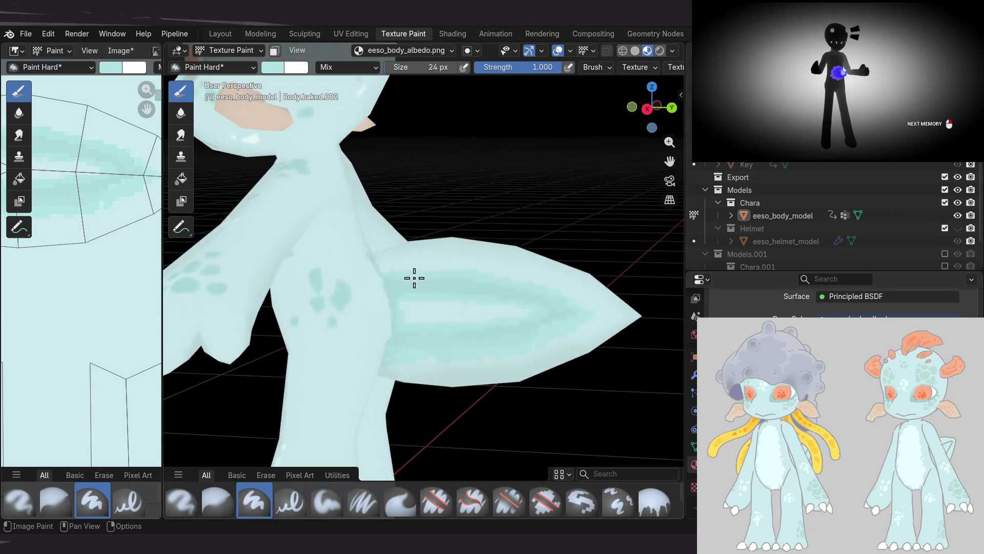
{"action": "scroll", "coordinate": [417, 277], "scroll_direction": "up", "scroll_amount": 2}
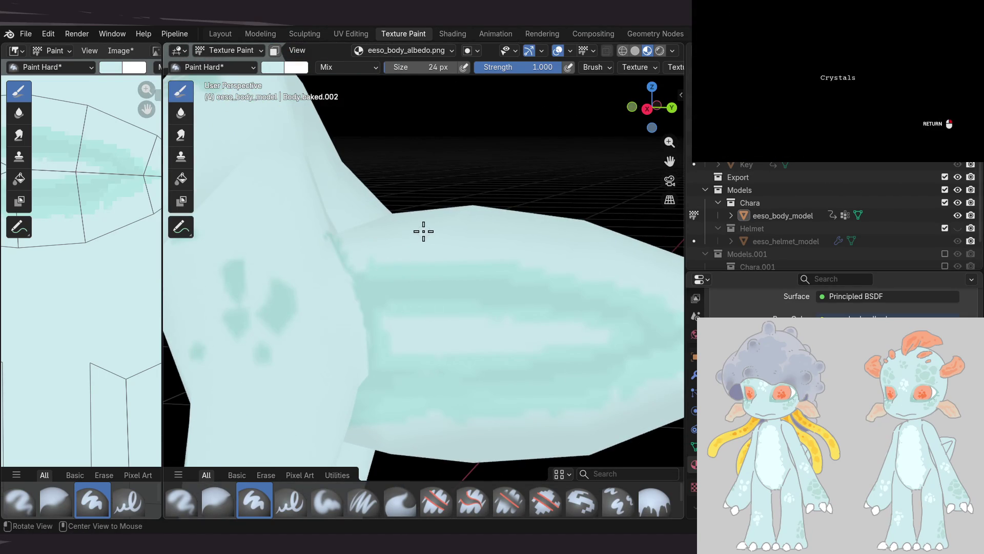
{"action": "middle_click_drag", "start_coordinate": [421, 232], "coordinate": [369, 245]}
{"action": "middle_click_drag", "start_coordinate": [457, 242], "coordinate": [379, 250]}
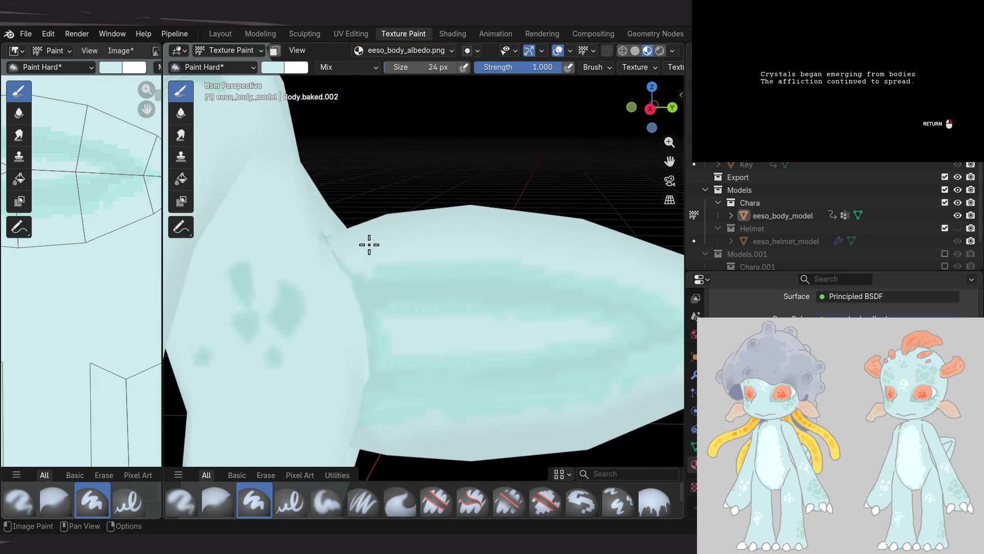
{"action": "key", "text": "bracketright"}
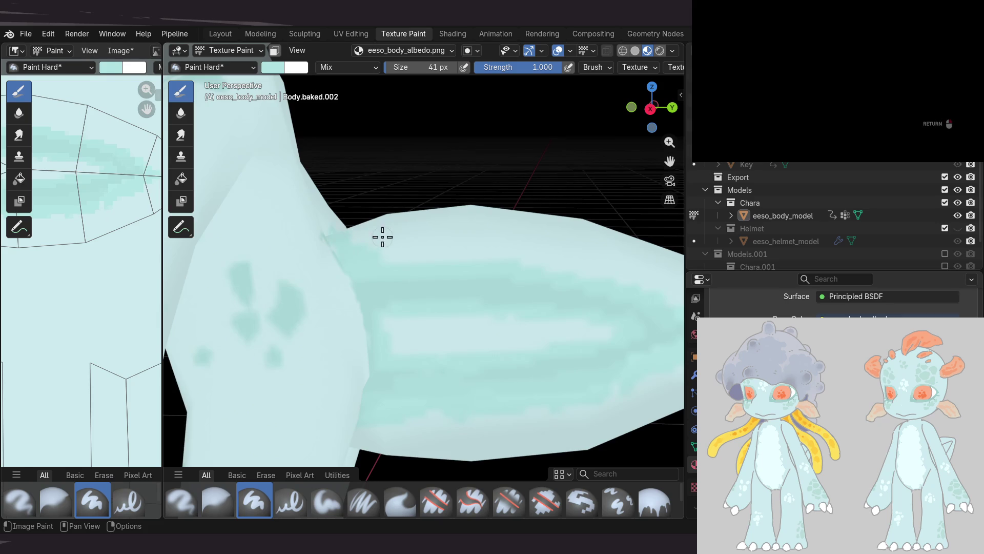
Orbit and zoom around the arm, shoulder and torso to inspect the paint
{"action": "middle_click_drag", "start_coordinate": [447, 276], "coordinate": [353, 330]}
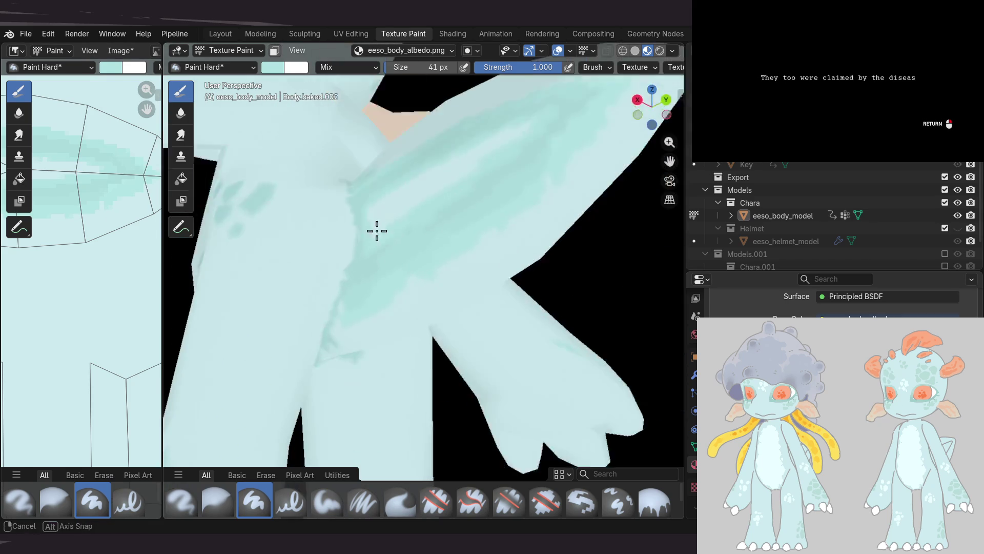
{"action": "mouse_move", "coordinate": [336, 362]}
{"action": "middle_mouse_down"}
{"action": "mouse_move", "coordinate": [402, 268]}
{"action": "mouse_move", "coordinate": [461, 268]}
{"action": "mouse_move", "coordinate": [350, 308]}
{"action": "middle_mouse_up"}
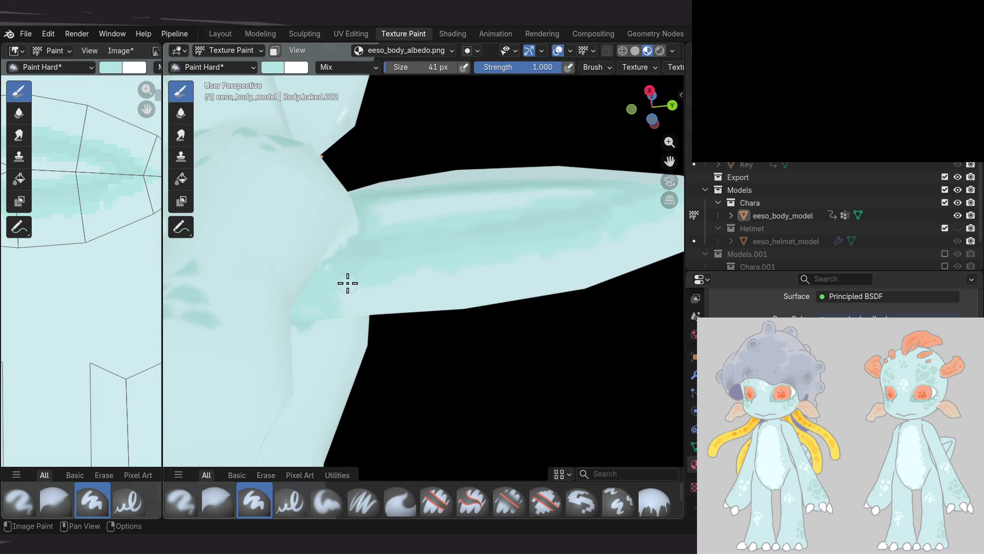
{"action": "mouse_move", "coordinate": [430, 206]}
{"action": "middle_mouse_down"}
{"action": "mouse_move", "coordinate": [397, 356]}
{"action": "mouse_move", "coordinate": [435, 352]}
{"action": "mouse_move", "coordinate": [377, 263]}
{"action": "middle_mouse_up"}
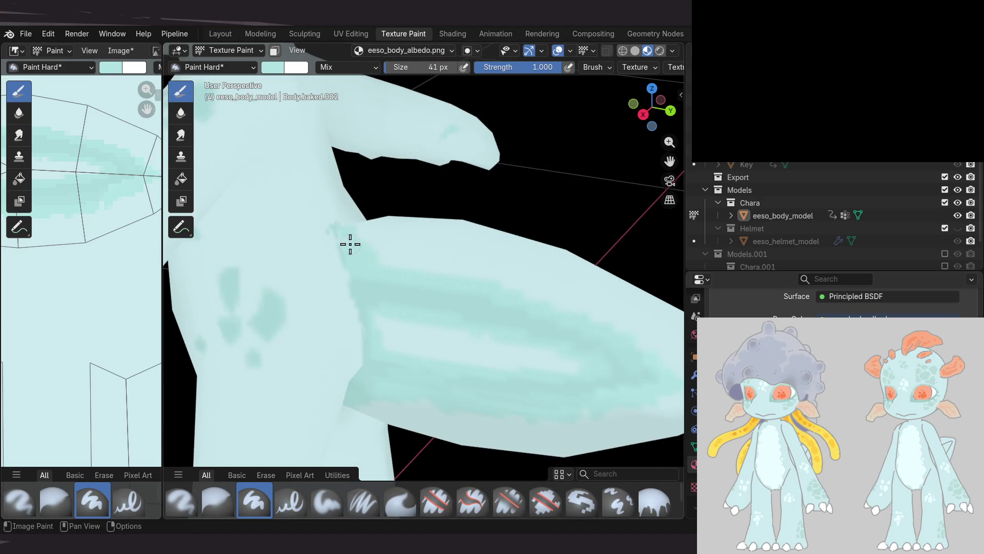
{"action": "mouse_move", "coordinate": [448, 268]}
{"action": "middle_mouse_down"}
{"action": "mouse_move", "coordinate": [487, 271]}
{"action": "mouse_move", "coordinate": [457, 228]}
{"action": "mouse_move", "coordinate": [387, 236]}
{"action": "mouse_move", "coordinate": [428, 229]}
{"action": "mouse_move", "coordinate": [415, 230]}
{"action": "mouse_move", "coordinate": [424, 268]}
{"action": "mouse_move", "coordinate": [456, 259]}
{"action": "mouse_move", "coordinate": [459, 298]}
{"action": "mouse_move", "coordinate": [248, 273]}
{"action": "mouse_move", "coordinate": [237, 260]}
{"action": "mouse_move", "coordinate": [385, 228]}
{"action": "middle_mouse_up"}
{"action": "scroll", "coordinate": [421, 234], "scroll_direction": "down", "scroll_amount": 3}
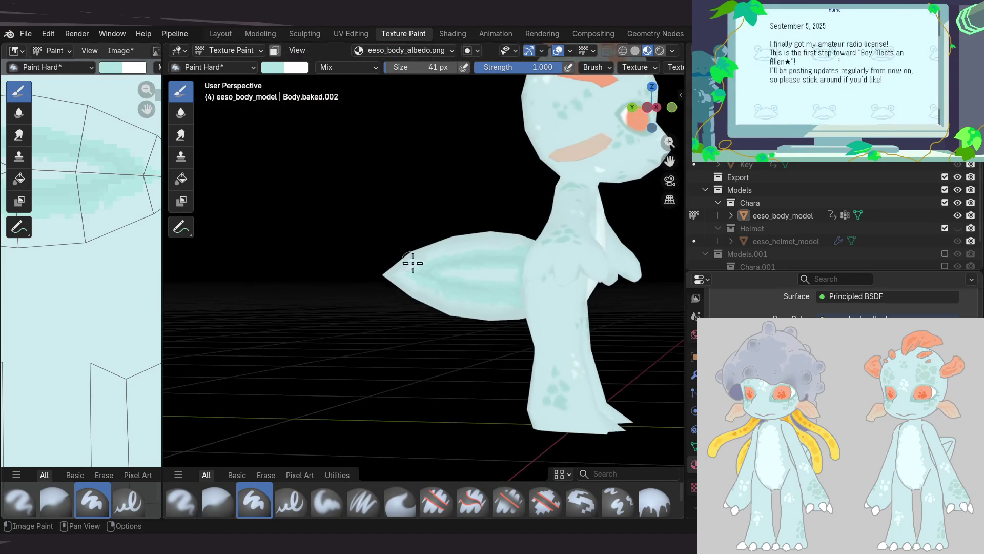
{"action": "scroll", "coordinate": [446, 272], "scroll_direction": "up", "scroll_amount": 2}
{"action": "scroll", "coordinate": [446, 272], "scroll_direction": "up", "scroll_amount": 2}
{"action": "scroll", "coordinate": [451, 272], "scroll_direction": "up", "scroll_amount": 2}
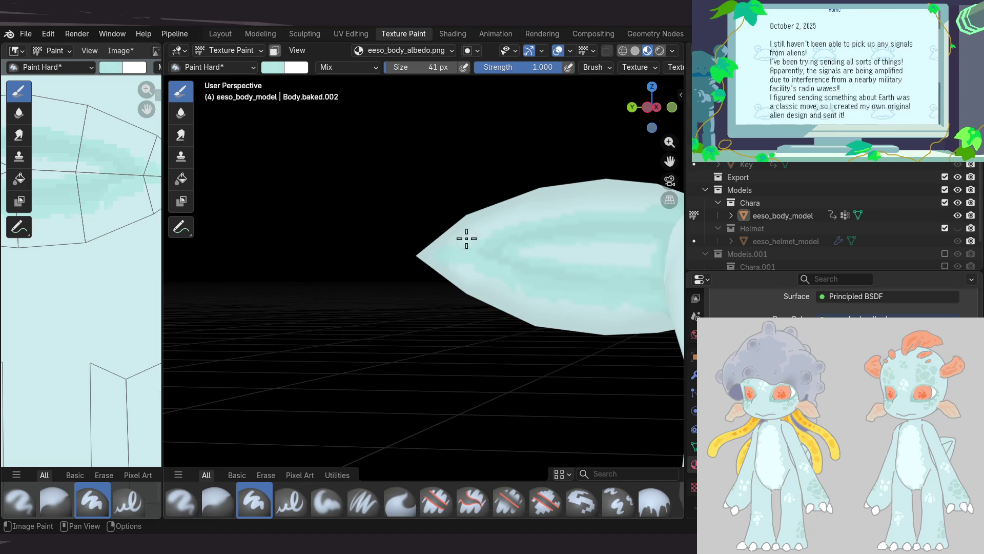
{"action": "scroll", "coordinate": [466, 238], "scroll_direction": "right", "scroll_amount": 2}
{"action": "scroll", "coordinate": [432, 241], "scroll_direction": "right", "scroll_amount": 3}
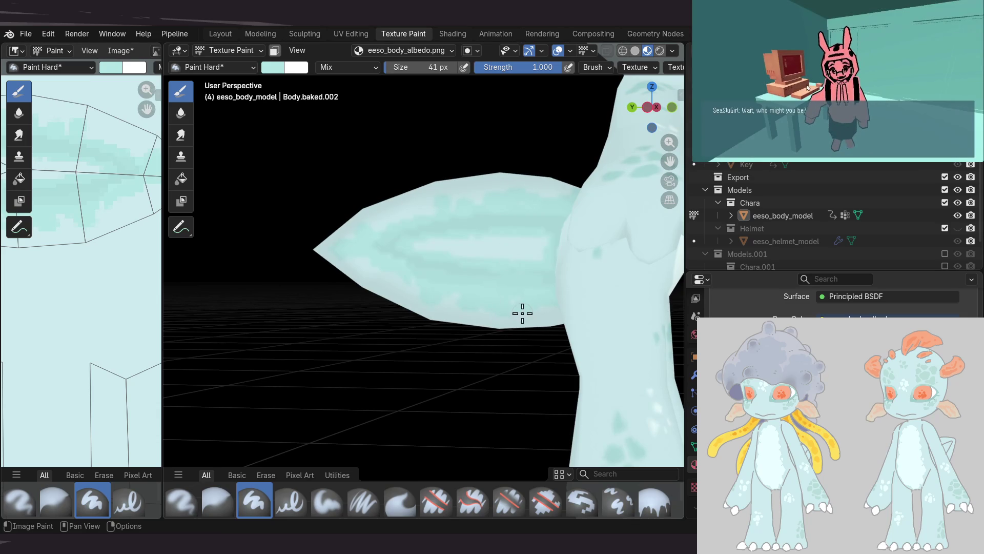
Check the tail and torso from other sides and sample a body colour as the active paint colour
{"action": "mouse_move", "coordinate": [535, 322]}
{"action": "middle_mouse_down"}
{"action": "mouse_move", "coordinate": [615, 275]}
{"action": "mouse_move", "coordinate": [373, 248]}
{"action": "mouse_move", "coordinate": [411, 266]}
{"action": "mouse_move", "coordinate": [456, 261]}
{"action": "mouse_move", "coordinate": [475, 237]}
{"action": "mouse_move", "coordinate": [473, 208]}
{"action": "mouse_move", "coordinate": [443, 211]}
{"action": "middle_mouse_up"}
{"action": "scroll", "coordinate": [459, 253], "scroll_direction": "up", "scroll_amount": 4}
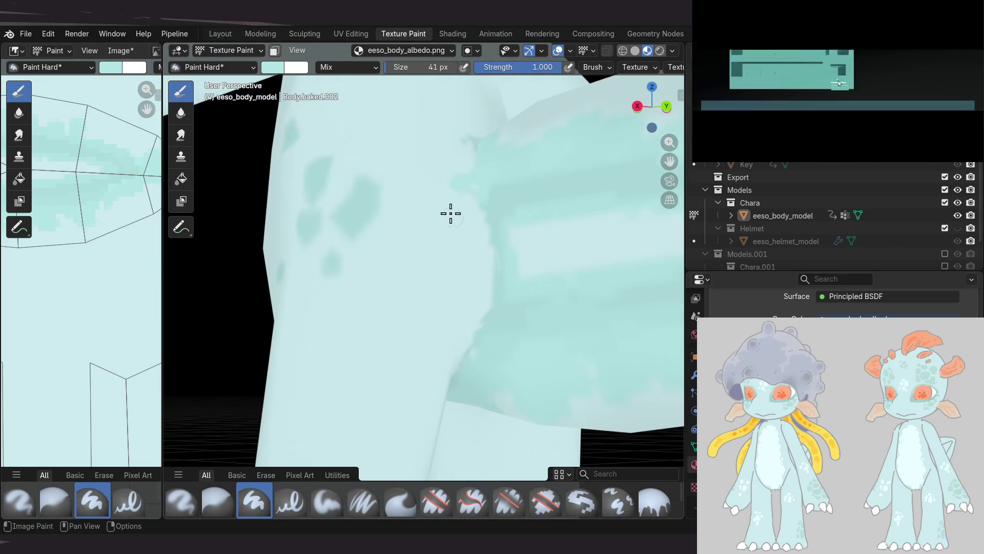
{"action": "middle_click_drag", "start_coordinate": [476, 280], "coordinate": [451, 269]}
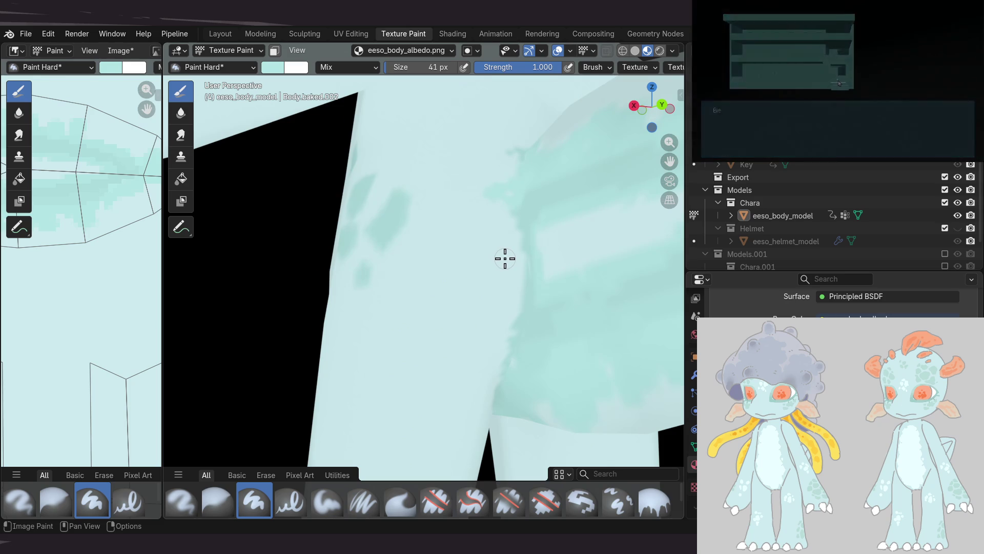
{"action": "middle_click_drag", "start_coordinate": [503, 254], "coordinate": [527, 265]}
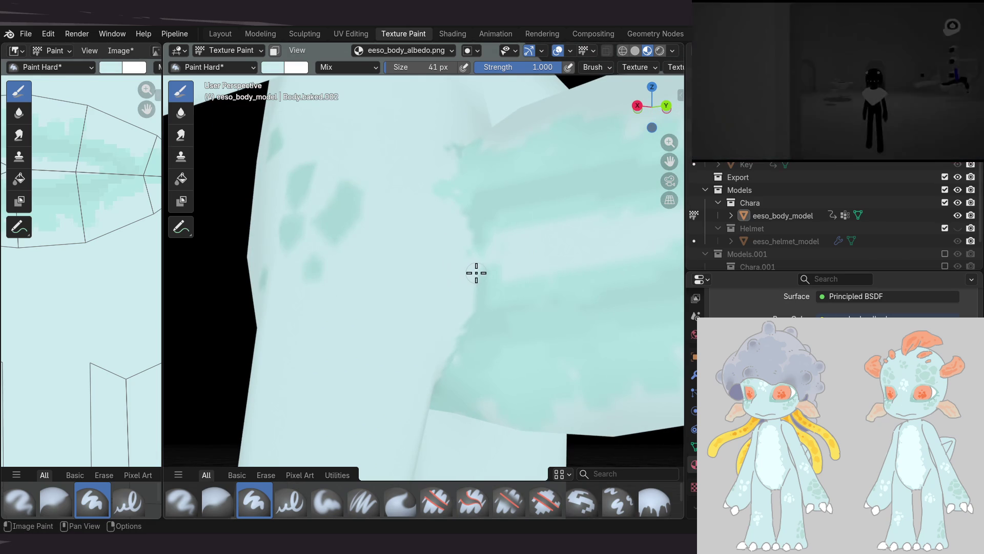
{"action": "key", "text": "ctrl+Tab"}
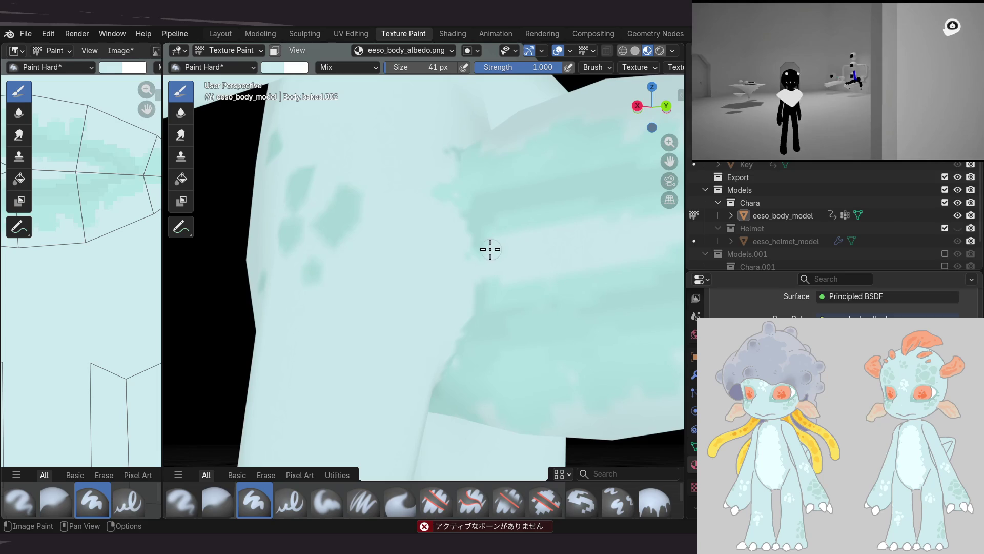
{"action": "mouse_move", "coordinate": [476, 244]}
{"action": "middle_mouse_down"}
{"action": "mouse_move", "coordinate": [421, 244]}
{"action": "mouse_move", "coordinate": [479, 244]}
{"action": "mouse_move", "coordinate": [471, 285]}
{"action": "middle_mouse_up"}
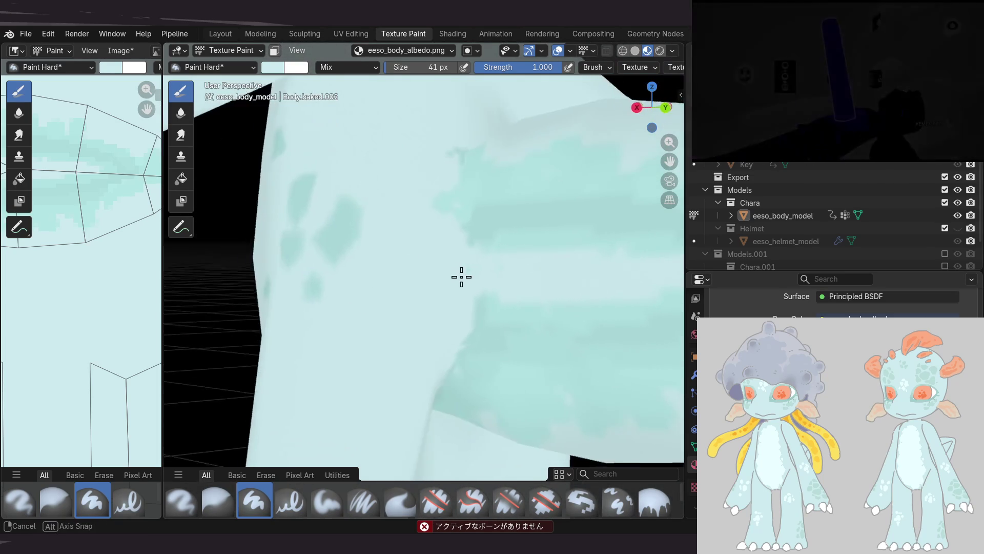
{"action": "key", "text": "s"}
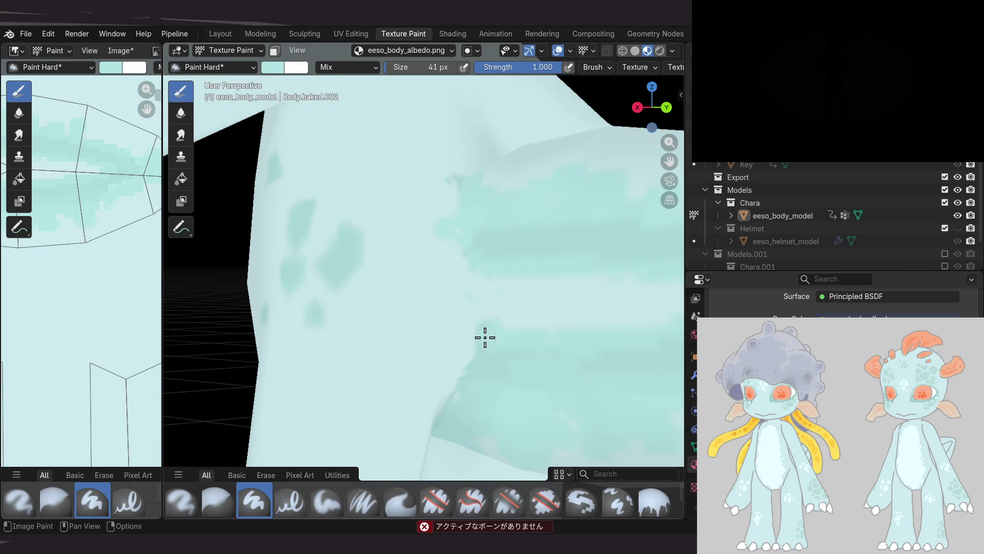
Orbit around the torso until the model faces left
{"action": "middle_click_drag", "start_coordinate": [410, 382], "coordinate": [429, 259]}
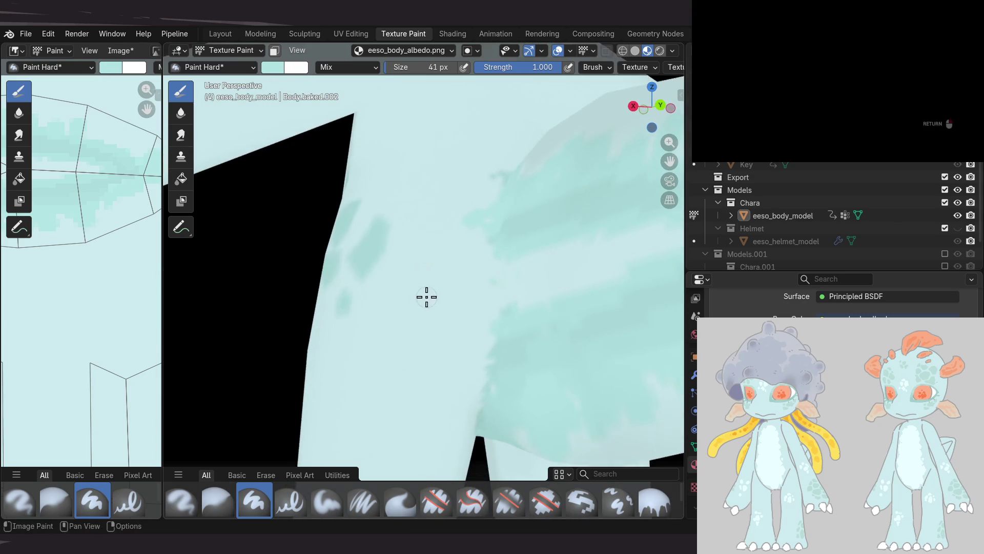
{"action": "scroll", "coordinate": [436, 278], "scroll_direction": "down", "scroll_amount": 2}
{"action": "middle_click_drag", "start_coordinate": [431, 273], "coordinate": [518, 282]}
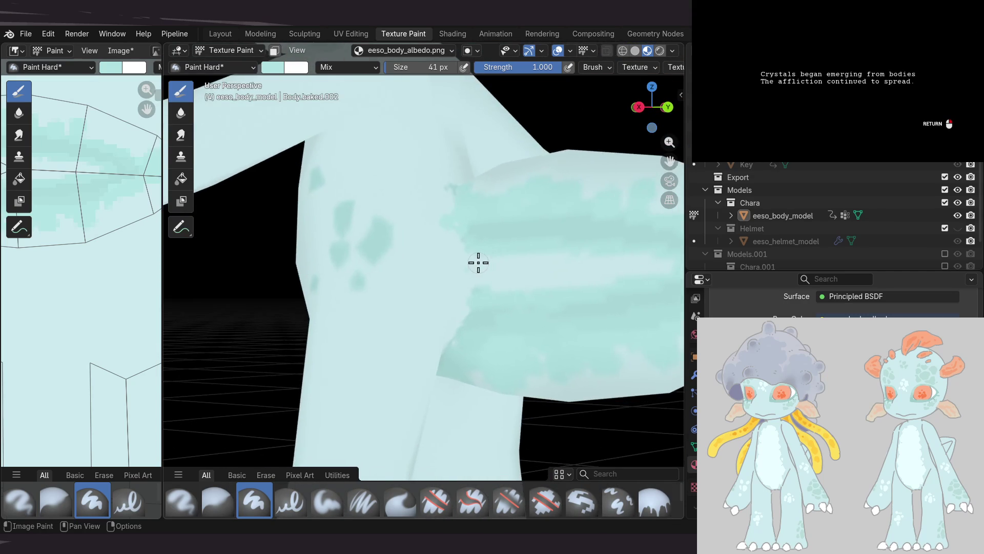
{"action": "scroll", "coordinate": [453, 281], "scroll_direction": "down", "scroll_amount": 5}
{"action": "mouse_move", "coordinate": [494, 251]}
{"action": "middle_mouse_down"}
{"action": "mouse_move", "coordinate": [570, 226]}
{"action": "mouse_move", "coordinate": [454, 279]}
{"action": "middle_mouse_up"}
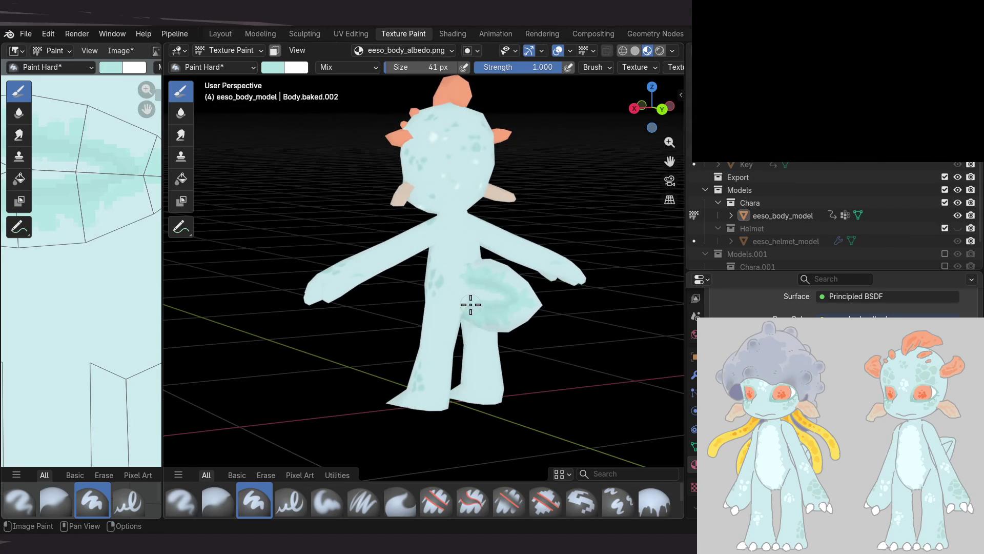
Orbit and pan around the hip, tail, arm and torso of the model
{"action": "scroll", "coordinate": [471, 305], "scroll_direction": "up", "scroll_amount": 4}
{"action": "scroll", "coordinate": [483, 301], "scroll_direction": "up", "scroll_amount": 2}
{"action": "mouse_move", "coordinate": [476, 248]}
{"action": "middle_mouse_down"}
{"action": "mouse_move", "coordinate": [504, 298]}
{"action": "mouse_move", "coordinate": [457, 285]}
{"action": "middle_mouse_up"}
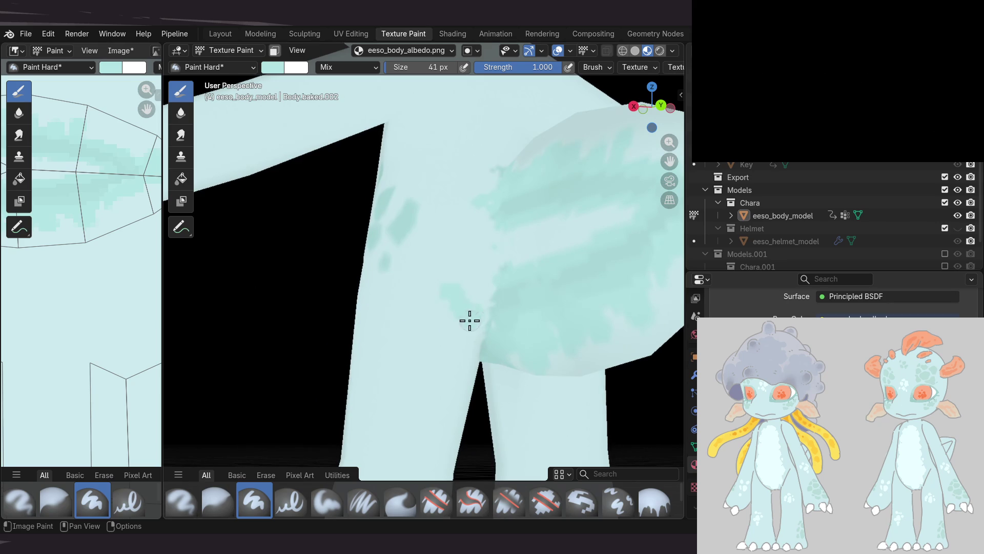
{"action": "middle_click_drag", "start_coordinate": [451, 300], "coordinate": [425, 298]}
{"action": "middle_click_drag", "start_coordinate": [484, 307], "coordinate": [469, 339]}
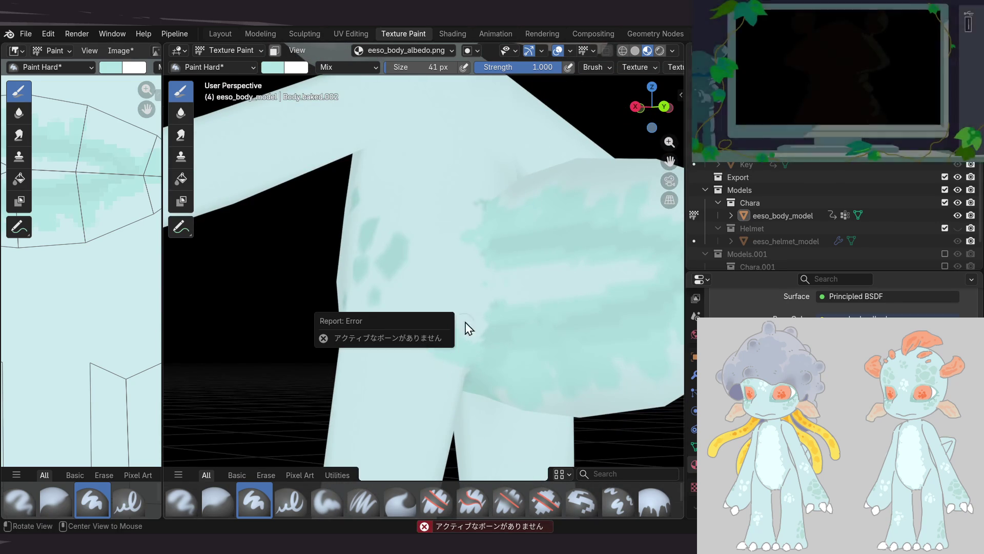
{"action": "middle_click_drag", "start_coordinate": [465, 296], "coordinate": [433, 277]}
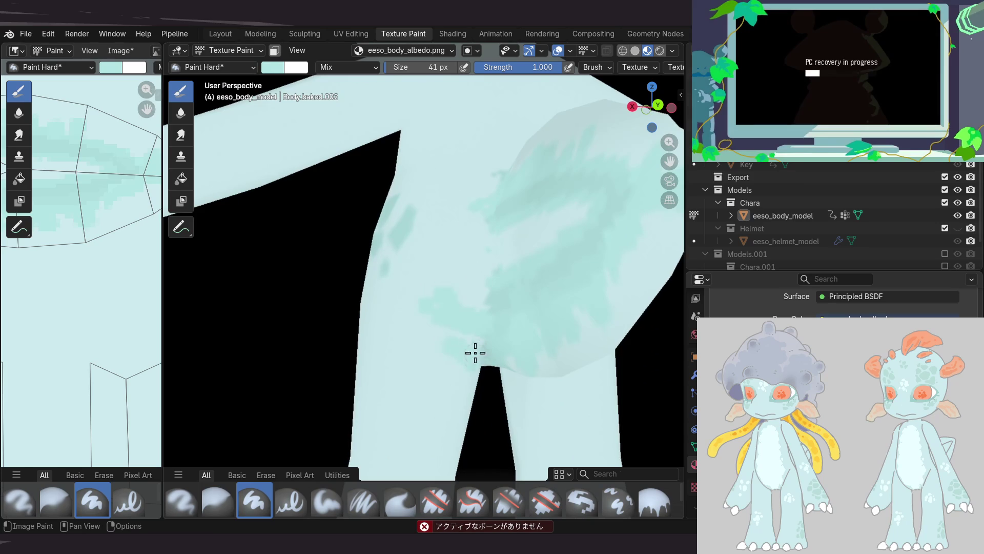
{"action": "mouse_move", "coordinate": [456, 330]}
{"action": "middle_mouse_down"}
{"action": "mouse_move", "coordinate": [435, 306]}
{"action": "mouse_move", "coordinate": [488, 339]}
{"action": "mouse_move", "coordinate": [400, 323]}
{"action": "mouse_move", "coordinate": [446, 287]}
{"action": "mouse_move", "coordinate": [435, 338]}
{"action": "middle_mouse_up"}
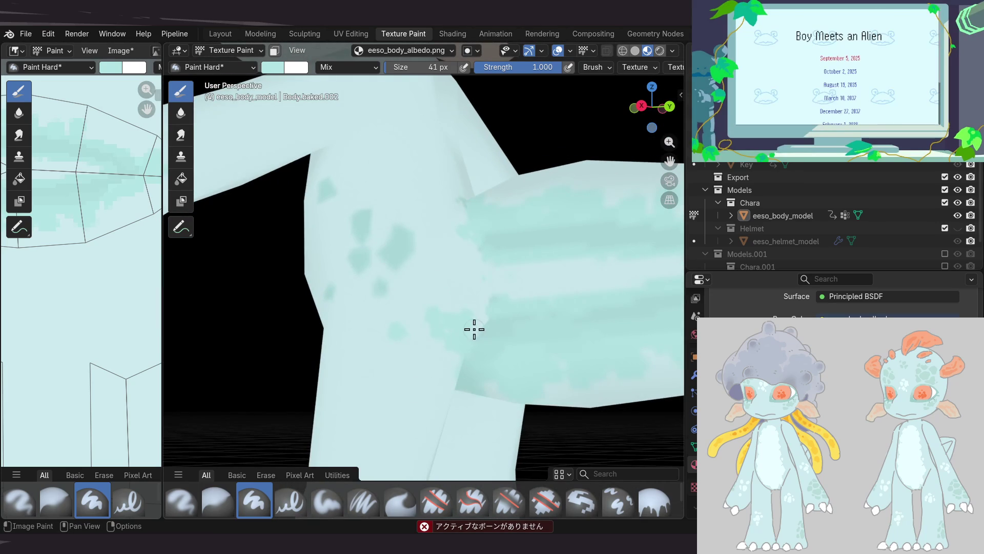
{"action": "mouse_move", "coordinate": [478, 292]}
{"action": "middle_mouse_down", "text": "shift"}
{"action": "mouse_move", "coordinate": [455, 321]}
{"action": "mouse_move", "coordinate": [435, 297]}
{"action": "mouse_move", "coordinate": [460, 303]}
{"action": "middle_mouse_up", "text": "shift"}
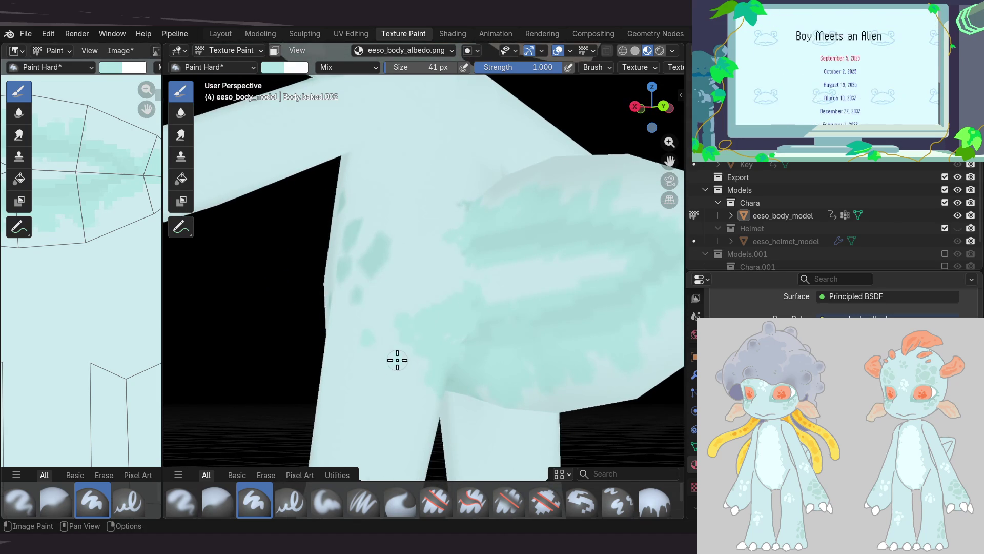
{"action": "mouse_move", "coordinate": [432, 361]}
{"action": "middle_mouse_down", "text": "shift"}
{"action": "mouse_move", "coordinate": [416, 342]}
{"action": "mouse_move", "coordinate": [432, 316]}
{"action": "mouse_move", "coordinate": [401, 347]}
{"action": "mouse_move", "coordinate": [450, 384]}
{"action": "mouse_move", "coordinate": [512, 328]}
{"action": "mouse_move", "coordinate": [472, 336]}
{"action": "mouse_move", "coordinate": [480, 302]}
{"action": "mouse_move", "coordinate": [418, 248]}
{"action": "middle_mouse_up", "text": "shift"}
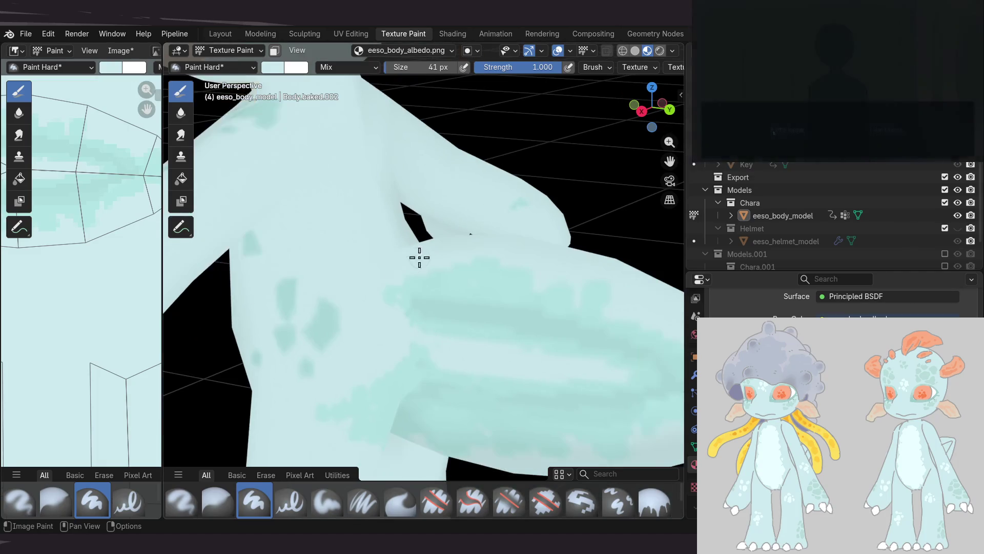
{"action": "mouse_move", "coordinate": [409, 299]}
{"action": "middle_mouse_down"}
{"action": "mouse_move", "coordinate": [426, 250]}
{"action": "mouse_move", "coordinate": [424, 226]}
{"action": "middle_mouse_up"}
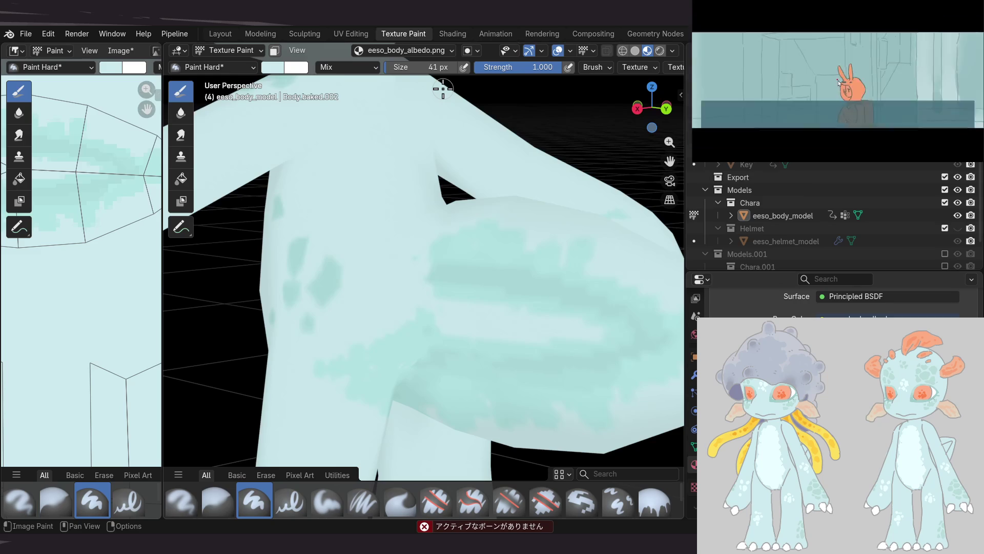
Bring the body to a front view and widen the texture editor to reveal its brush settings
{"action": "middle_click_drag", "start_coordinate": [223, 253], "coordinate": [459, 266]}
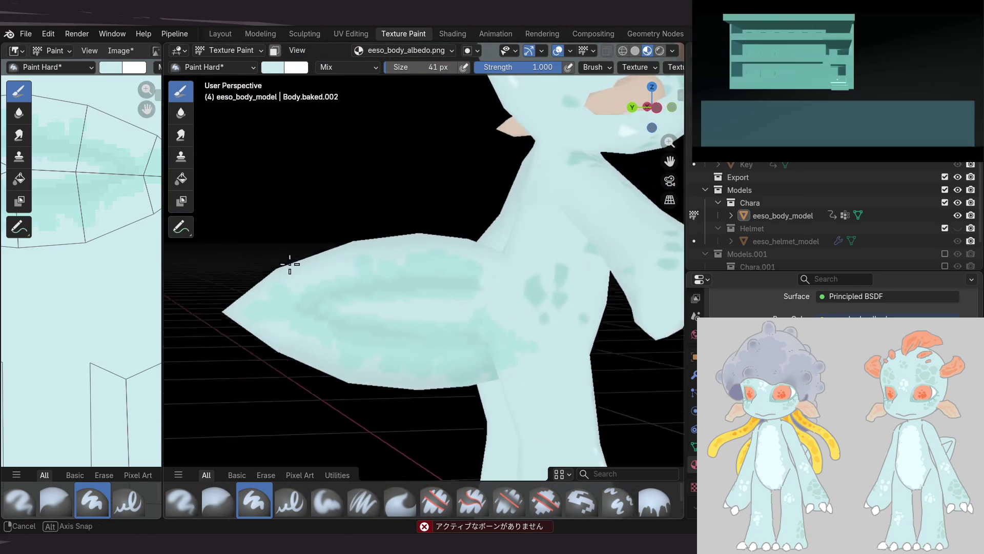
{"action": "middle_click_drag", "start_coordinate": [470, 247], "coordinate": [622, 251]}
{"action": "middle_click_drag", "start_coordinate": [586, 277], "coordinate": [595, 285]}
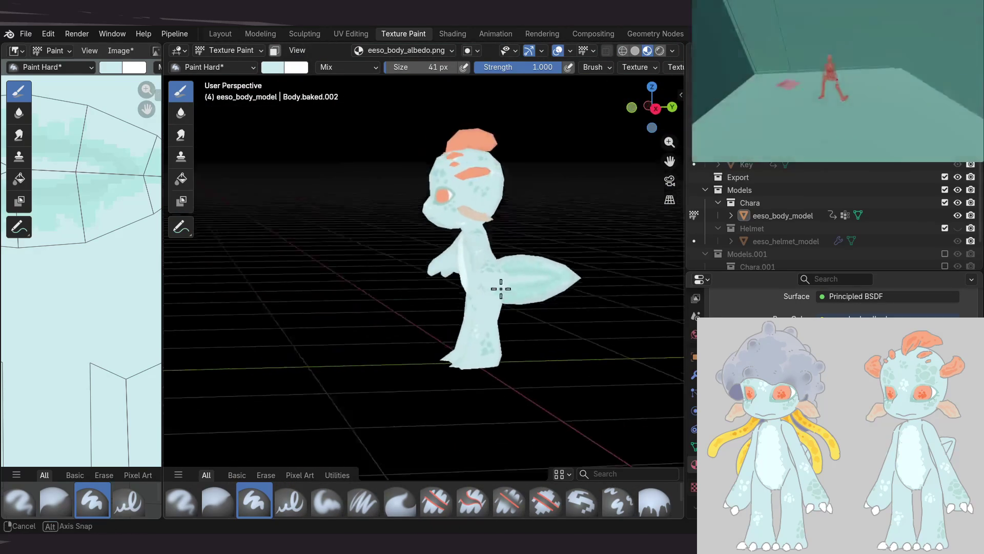
{"action": "middle_click_drag", "start_coordinate": [419, 302], "coordinate": [492, 275], "text": "shift"}
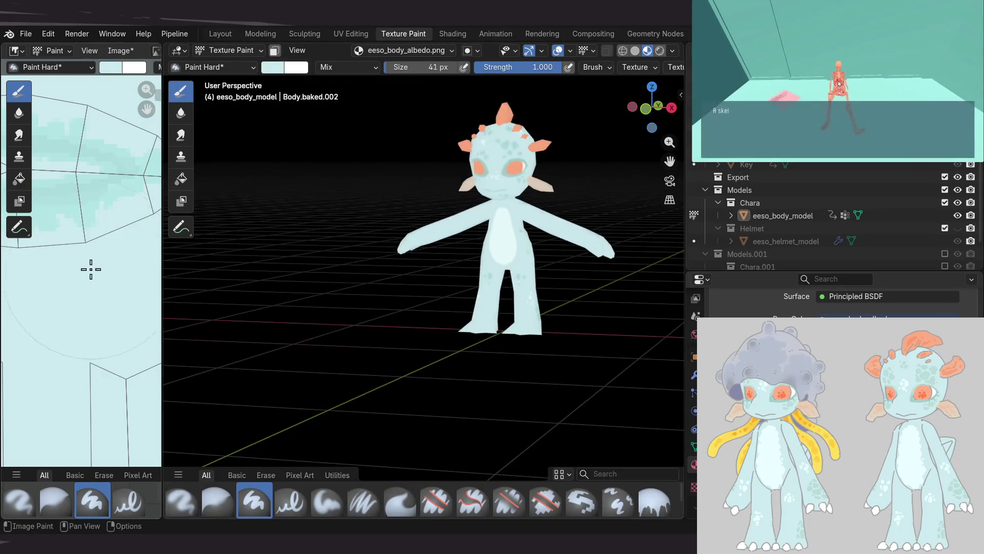
{"action": "left_click_drag", "start_coordinate": [162, 277], "coordinate": [368, 280]}
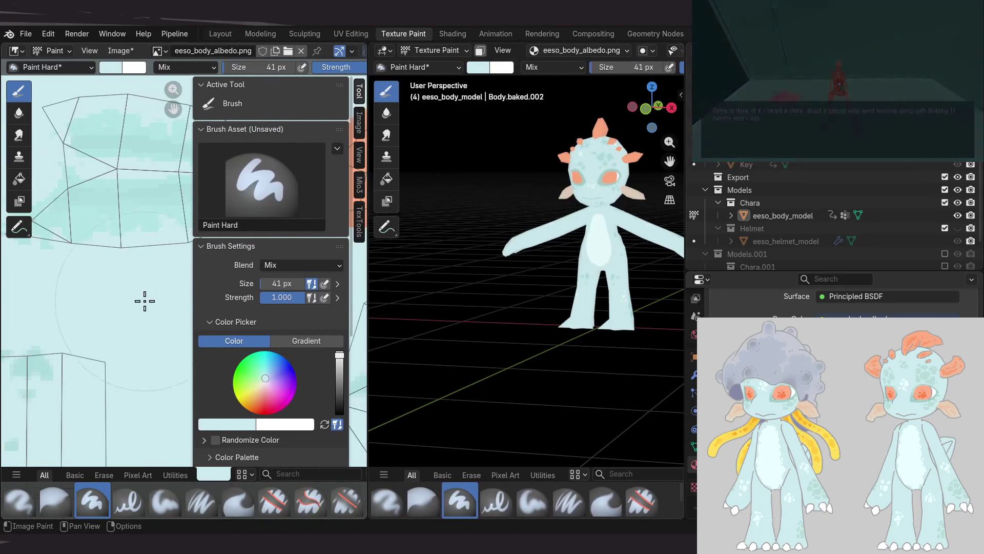
Save eeso_body_albedo.png, then zoom the 3D view onto the torso up to the head
{"action": "middle_click_drag", "start_coordinate": [149, 297], "coordinate": [147, 268]}
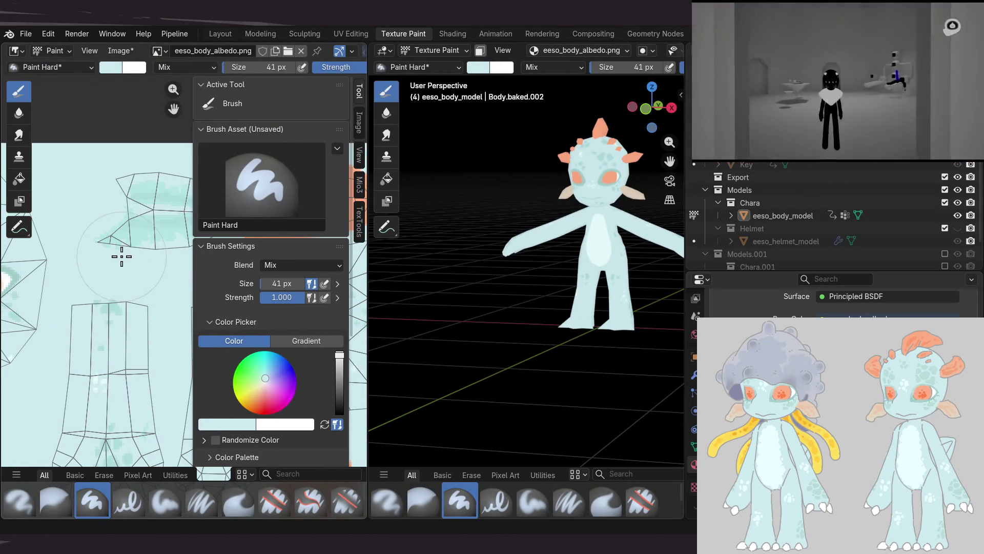
{"action": "key", "text": "alt+s"}
{"action": "scroll", "coordinate": [510, 247], "scroll_direction": "up", "scroll_amount": 4}
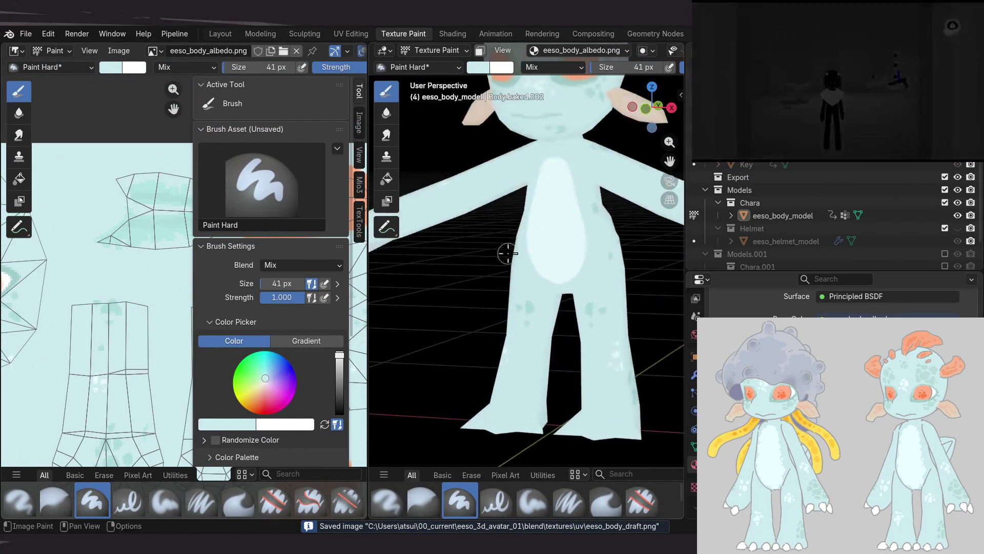
{"action": "mouse_move", "coordinate": [511, 247]}
{"action": "middle_mouse_down"}
{"action": "mouse_move", "coordinate": [444, 258]}
{"action": "mouse_move", "coordinate": [484, 288]}
{"action": "mouse_move", "coordinate": [513, 265]}
{"action": "middle_mouse_up"}
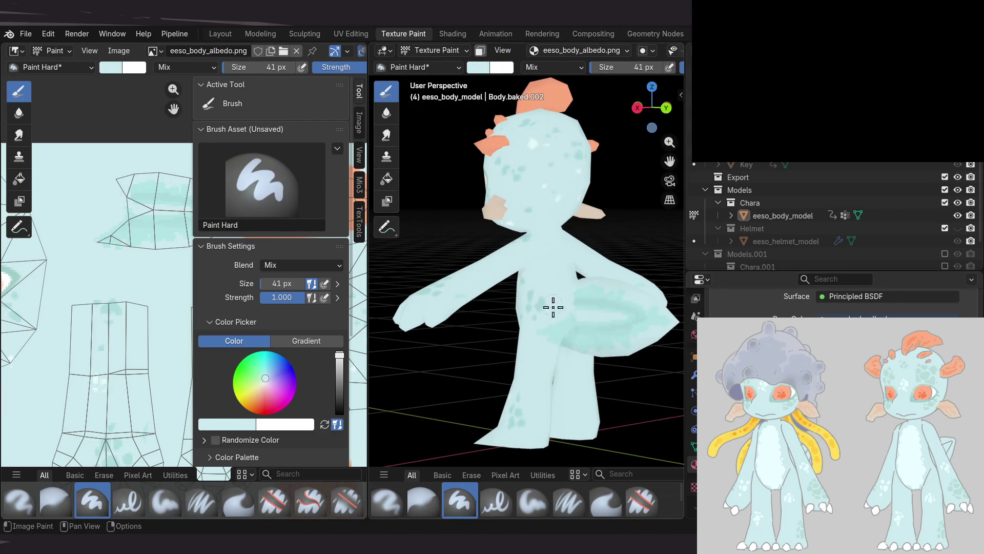
{"action": "scroll", "coordinate": [552, 297], "scroll_direction": "up", "scroll_amount": 3}
{"action": "scroll", "coordinate": [562, 303], "scroll_direction": "up", "scroll_amount": 2}
{"action": "scroll", "coordinate": [549, 323], "scroll_direction": "up", "scroll_amount": 2}
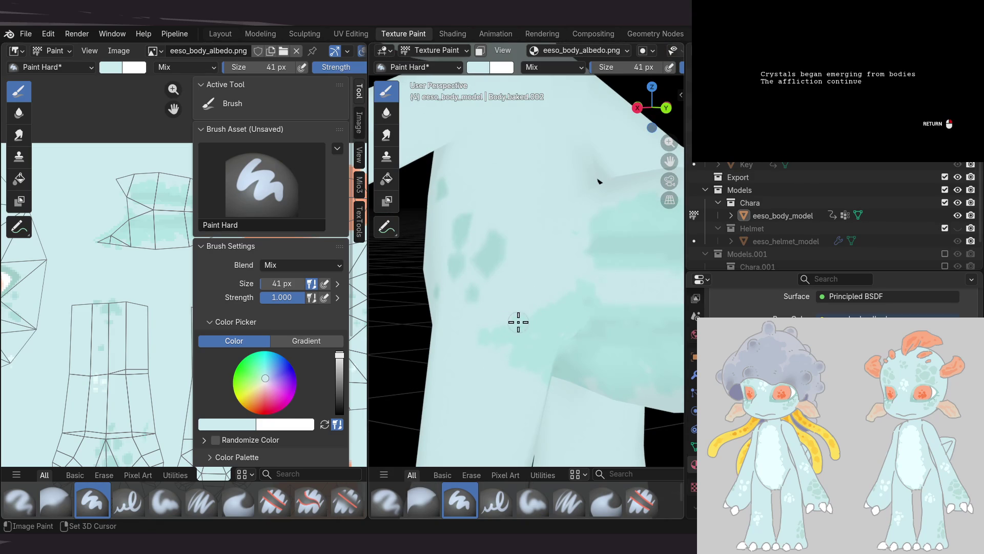
{"action": "mouse_move", "coordinate": [497, 269]}
{"action": "middle_mouse_down"}
{"action": "mouse_move", "coordinate": [547, 265]}
{"action": "mouse_move", "coordinate": [527, 279]}
{"action": "mouse_move", "coordinate": [543, 277]}
{"action": "middle_mouse_up"}
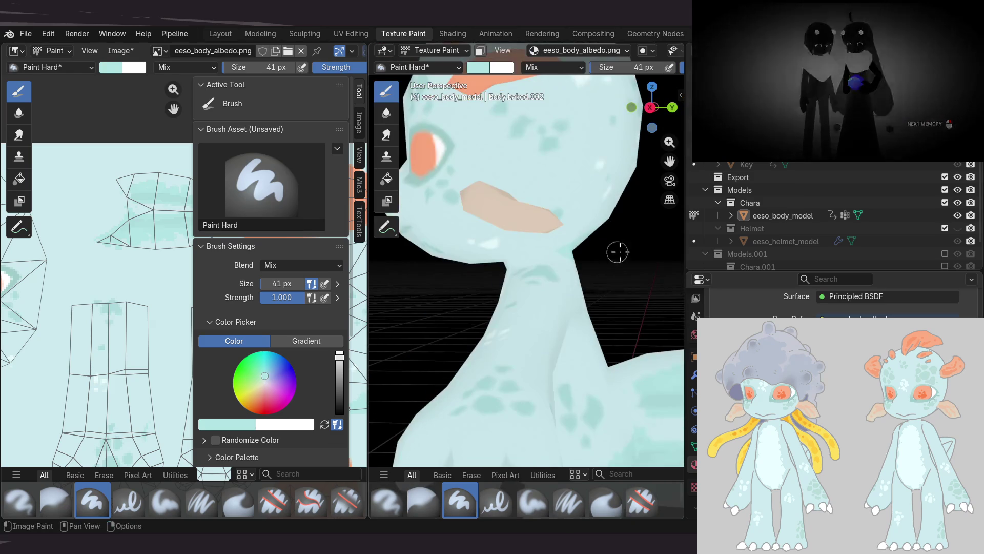
Widen the 3D viewport and orbit the character's head and torso from front, side and three-quarter angles
{"action": "left_click_drag", "start_coordinate": [686, 248], "coordinate": [877, 247]}
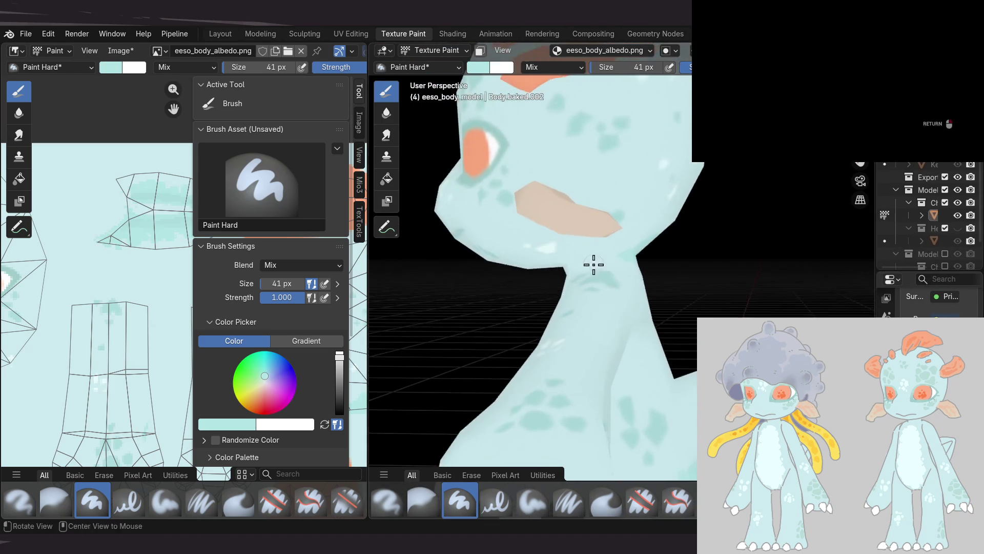
{"action": "middle_click_drag", "start_coordinate": [589, 264], "coordinate": [637, 314]}
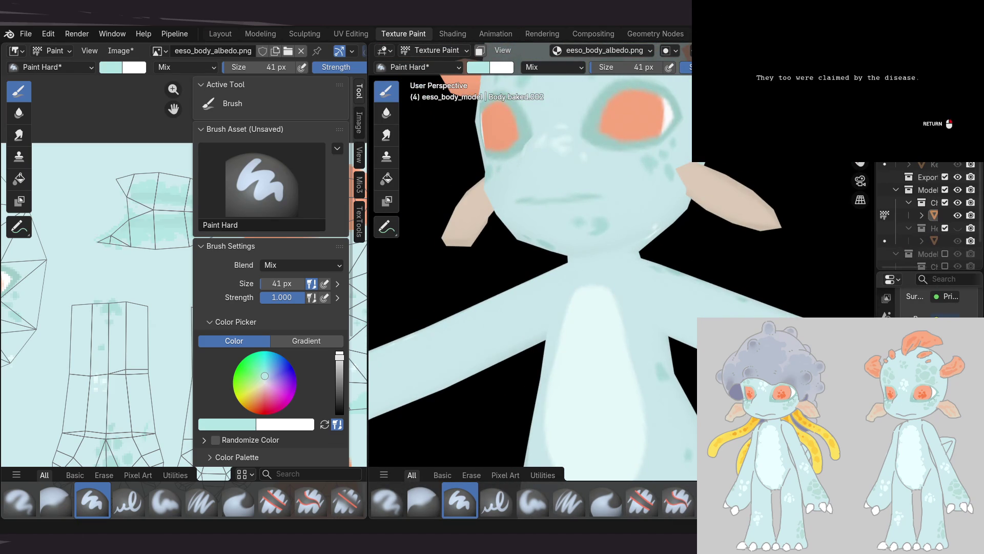
{"action": "middle_click_drag", "start_coordinate": [587, 366], "coordinate": [589, 294]}
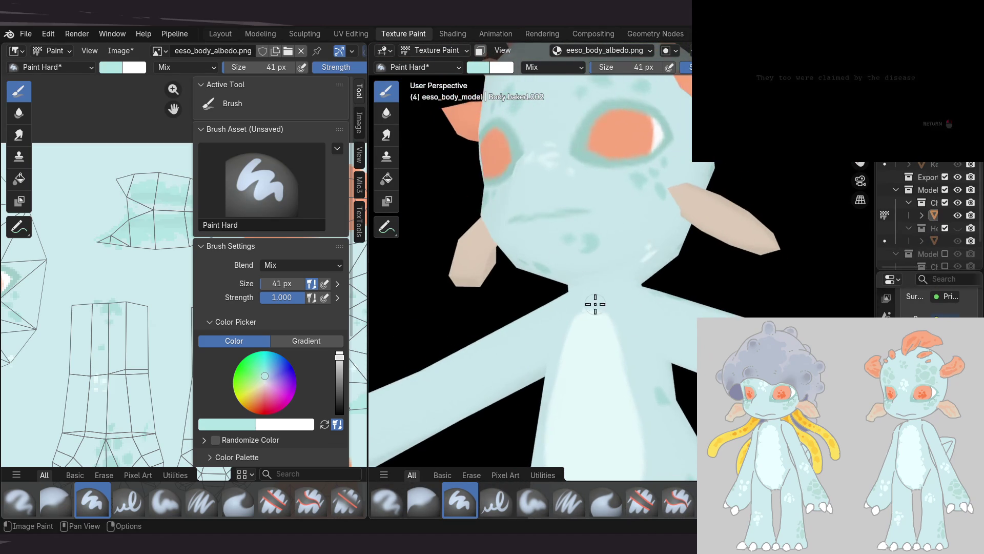
{"action": "mouse_move", "coordinate": [693, 270]}
{"action": "middle_mouse_down"}
{"action": "mouse_move", "coordinate": [598, 279]}
{"action": "mouse_move", "coordinate": [714, 264]}
{"action": "middle_mouse_up"}
{"action": "mouse_move", "coordinate": [628, 264]}
{"action": "middle_mouse_down"}
{"action": "mouse_move", "coordinate": [609, 263]}
{"action": "mouse_move", "coordinate": [512, 319]}
{"action": "mouse_move", "coordinate": [571, 301]}
{"action": "mouse_move", "coordinate": [645, 253]}
{"action": "mouse_move", "coordinate": [688, 285]}
{"action": "mouse_move", "coordinate": [676, 238]}
{"action": "mouse_move", "coordinate": [628, 275]}
{"action": "mouse_move", "coordinate": [635, 233]}
{"action": "middle_mouse_up"}
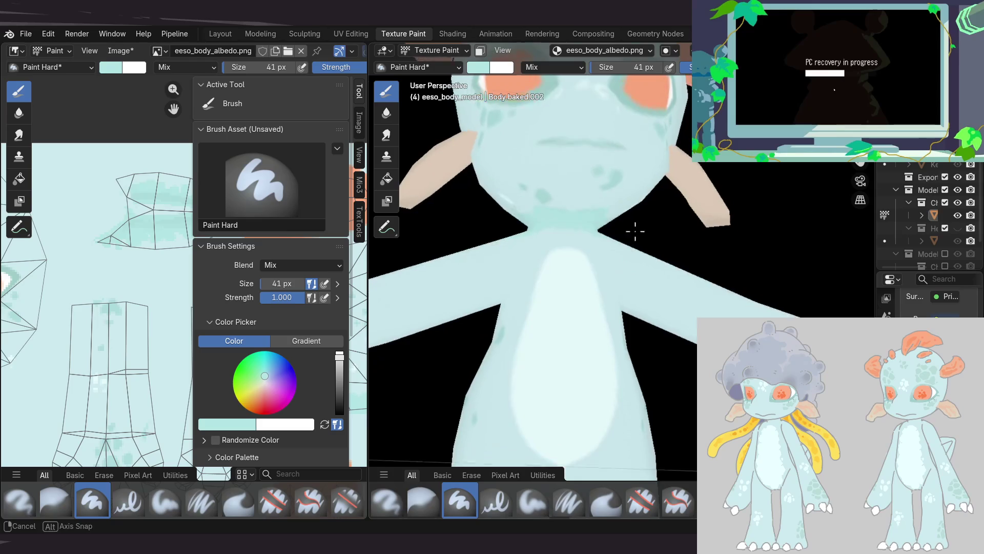
{"action": "mouse_move", "coordinate": [575, 214]}
{"action": "middle_mouse_down"}
{"action": "mouse_move", "coordinate": [557, 229]}
{"action": "mouse_move", "coordinate": [580, 248]}
{"action": "mouse_move", "coordinate": [614, 330]}
{"action": "mouse_move", "coordinate": [589, 213]}
{"action": "mouse_move", "coordinate": [540, 253]}
{"action": "mouse_move", "coordinate": [652, 253]}
{"action": "mouse_move", "coordinate": [619, 276]}
{"action": "mouse_move", "coordinate": [596, 199]}
{"action": "mouse_move", "coordinate": [585, 275]}
{"action": "mouse_move", "coordinate": [694, 202]}
{"action": "mouse_move", "coordinate": [620, 228]}
{"action": "middle_mouse_up"}
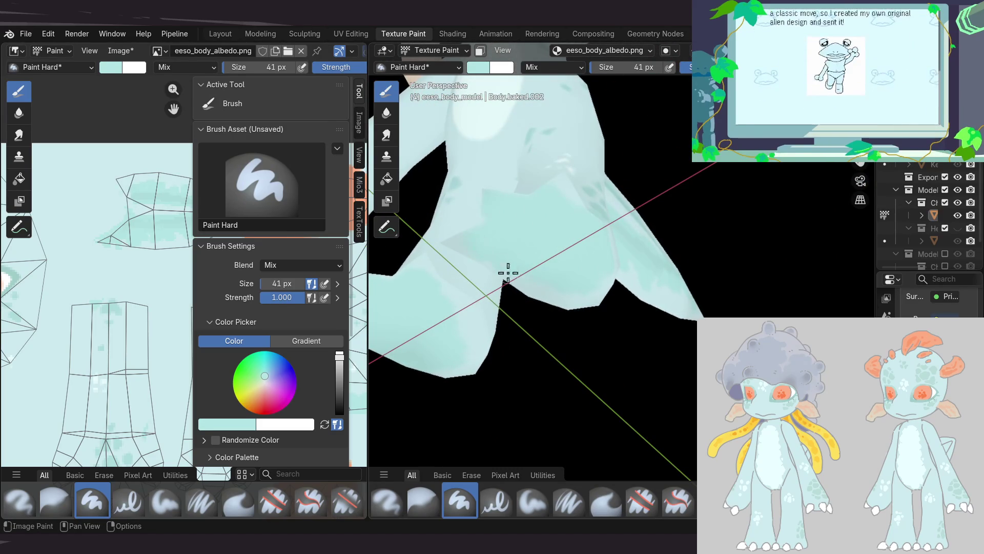
{"action": "mouse_move", "coordinate": [589, 226]}
{"action": "middle_mouse_down"}
{"action": "mouse_move", "coordinate": [557, 268]}
{"action": "mouse_move", "coordinate": [569, 292]}
{"action": "mouse_move", "coordinate": [604, 244]}
{"action": "mouse_move", "coordinate": [576, 279]}
{"action": "mouse_move", "coordinate": [593, 325]}
{"action": "mouse_move", "coordinate": [566, 333]}
{"action": "mouse_move", "coordinate": [624, 287]}
{"action": "mouse_move", "coordinate": [651, 296]}
{"action": "mouse_move", "coordinate": [587, 268]}
{"action": "mouse_move", "coordinate": [587, 299]}
{"action": "mouse_move", "coordinate": [624, 303]}
{"action": "middle_mouse_up"}
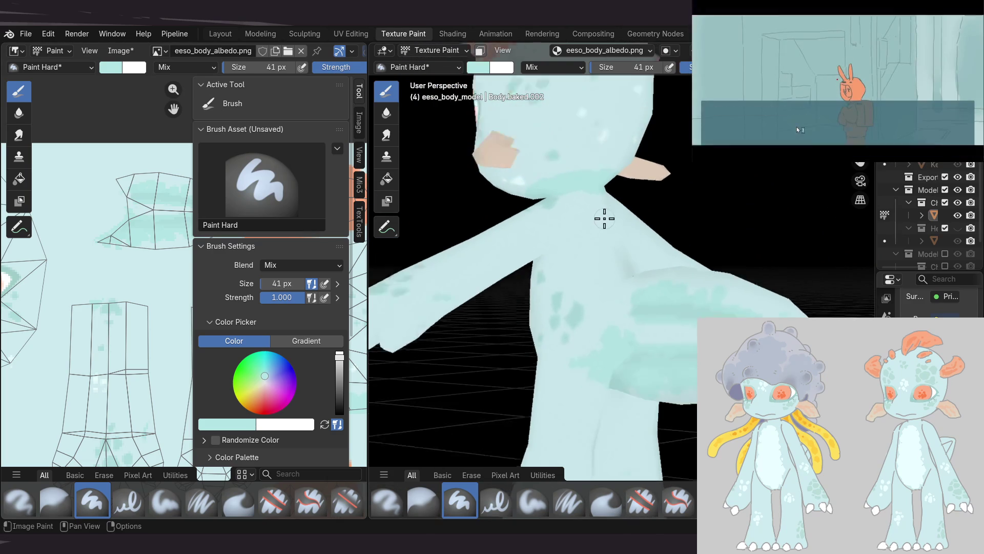
{"action": "mouse_move", "coordinate": [599, 209]}
{"action": "middle_mouse_down"}
{"action": "mouse_move", "coordinate": [589, 268]}
{"action": "mouse_move", "coordinate": [606, 259]}
{"action": "mouse_move", "coordinate": [629, 272]}
{"action": "mouse_move", "coordinate": [699, 257]}
{"action": "mouse_move", "coordinate": [640, 252]}
{"action": "middle_mouse_up"}
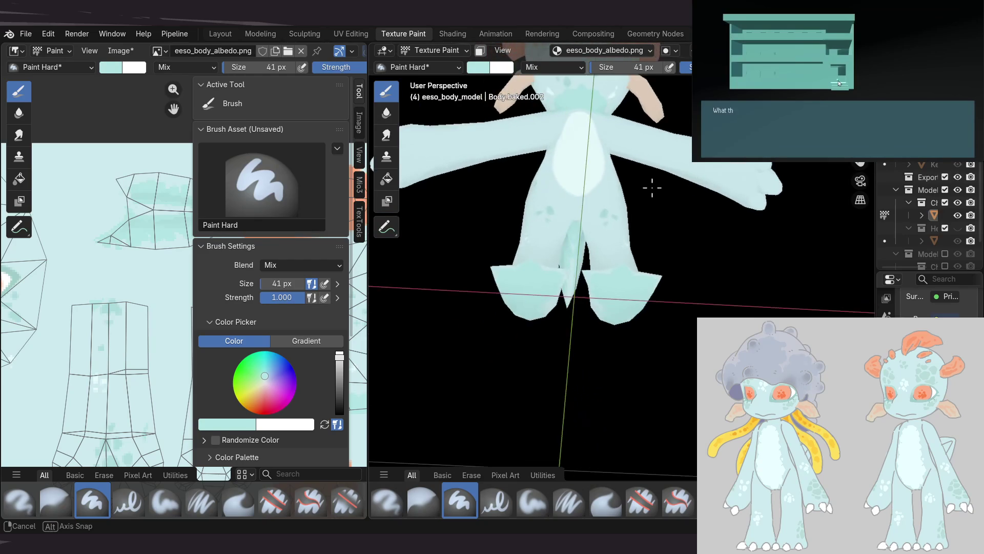
{"action": "mouse_move", "coordinate": [632, 219]}
{"action": "middle_mouse_down"}
{"action": "mouse_move", "coordinate": [654, 285]}
{"action": "mouse_move", "coordinate": [576, 312]}
{"action": "mouse_move", "coordinate": [562, 337]}
{"action": "mouse_move", "coordinate": [593, 315]}
{"action": "mouse_move", "coordinate": [569, 305]}
{"action": "mouse_move", "coordinate": [578, 328]}
{"action": "mouse_move", "coordinate": [526, 353]}
{"action": "mouse_move", "coordinate": [523, 263]}
{"action": "mouse_move", "coordinate": [538, 285]}
{"action": "mouse_move", "coordinate": [488, 273]}
{"action": "mouse_move", "coordinate": [576, 286]}
{"action": "mouse_move", "coordinate": [714, 281]}
{"action": "mouse_move", "coordinate": [741, 307]}
{"action": "mouse_move", "coordinate": [781, 302]}
{"action": "mouse_move", "coordinate": [758, 285]}
{"action": "mouse_move", "coordinate": [707, 282]}
{"action": "mouse_move", "coordinate": [725, 307]}
{"action": "mouse_move", "coordinate": [684, 303]}
{"action": "middle_mouse_up"}
{"action": "scroll", "coordinate": [697, 302], "scroll_direction": "up", "scroll_amount": 3}
{"action": "scroll", "coordinate": [686, 275], "scroll_direction": "up", "scroll_amount": 3}
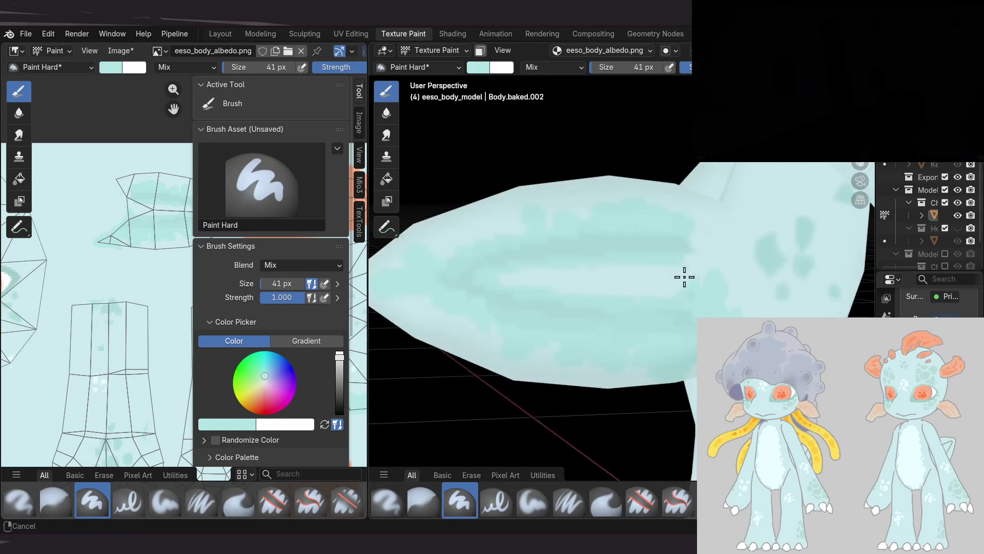
{"action": "scroll", "coordinate": [645, 260], "scroll_direction": "up", "scroll_amount": 2}
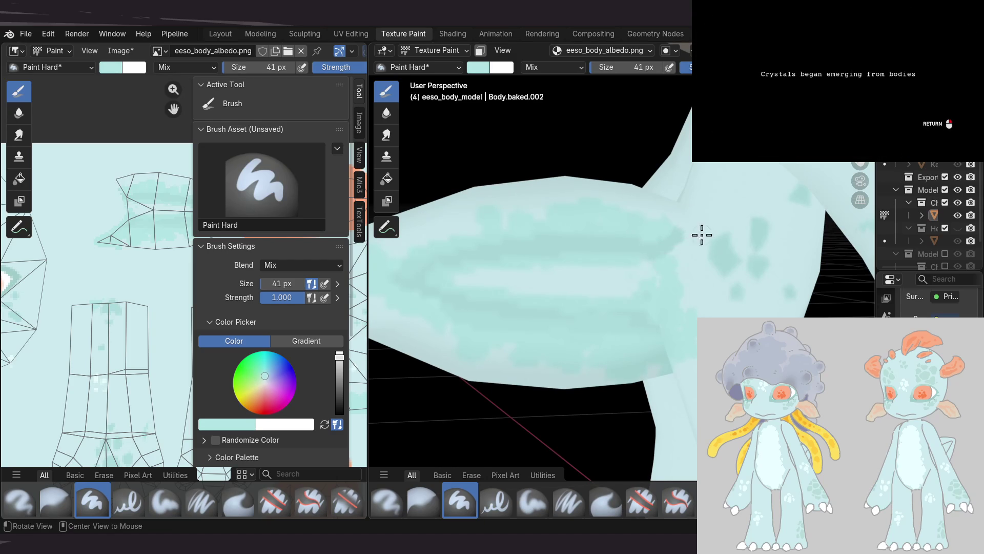
{"action": "middle_click_drag", "start_coordinate": [710, 238], "coordinate": [694, 253]}
{"action": "mouse_move", "coordinate": [681, 214]}
{"action": "middle_mouse_down"}
{"action": "mouse_move", "coordinate": [651, 256]}
{"action": "mouse_move", "coordinate": [615, 271]}
{"action": "mouse_move", "coordinate": [659, 240]}
{"action": "mouse_move", "coordinate": [747, 233]}
{"action": "mouse_move", "coordinate": [711, 245]}
{"action": "mouse_move", "coordinate": [756, 234]}
{"action": "middle_mouse_up"}
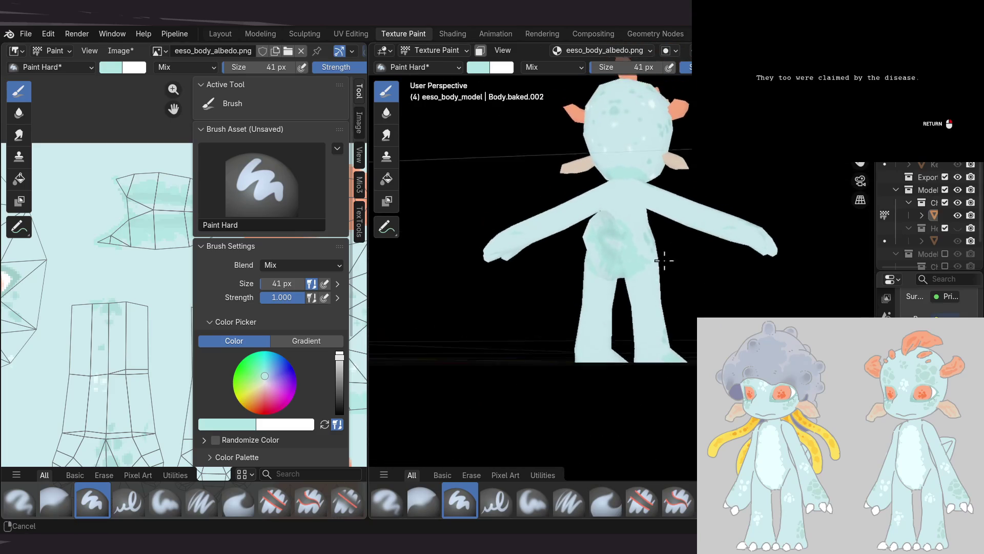
{"action": "mouse_move", "coordinate": [649, 258]}
{"action": "middle_mouse_down"}
{"action": "mouse_move", "coordinate": [635, 279]}
{"action": "mouse_move", "coordinate": [652, 279]}
{"action": "middle_mouse_up"}
{"action": "scroll", "coordinate": [616, 283], "scroll_direction": "up", "scroll_amount": 3}
{"action": "scroll", "coordinate": [616, 283], "scroll_direction": "up", "scroll_amount": 2}
{"action": "scroll", "coordinate": [606, 272], "scroll_direction": "up", "scroll_amount": 1}
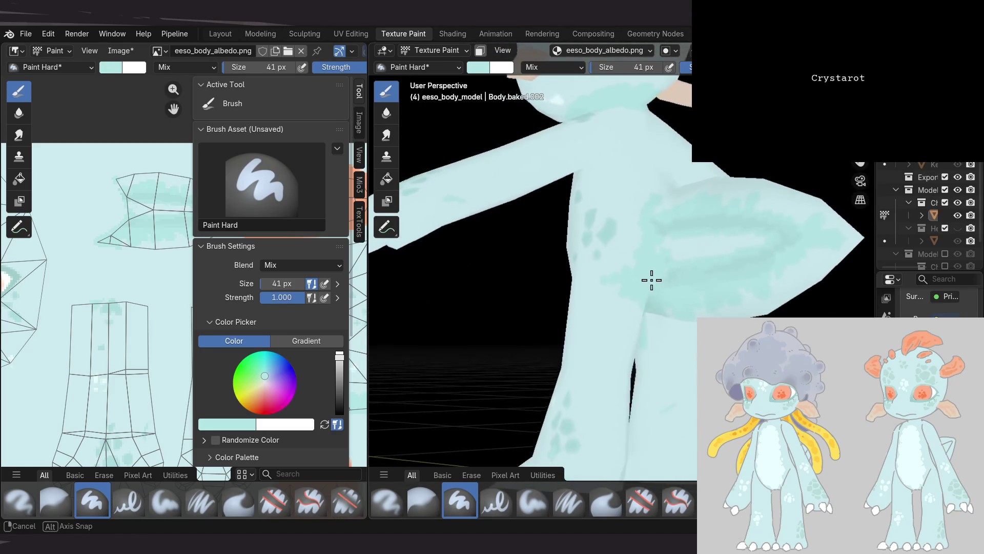
{"action": "mouse_move", "coordinate": [595, 347]}
{"action": "middle_mouse_down"}
{"action": "mouse_move", "coordinate": [607, 275]}
{"action": "mouse_move", "coordinate": [641, 304]}
{"action": "middle_mouse_up"}
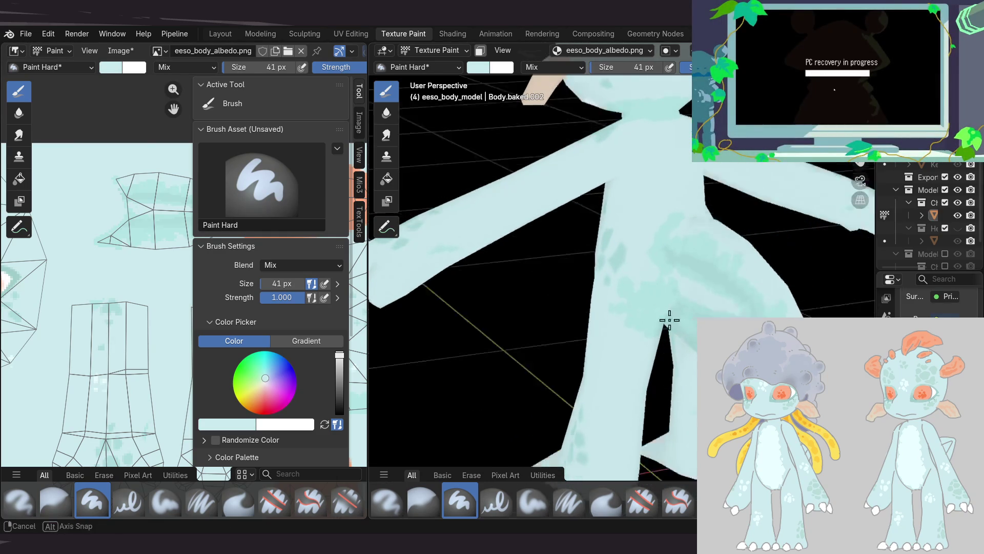
{"action": "middle_click_drag", "start_coordinate": [674, 306], "coordinate": [714, 237]}
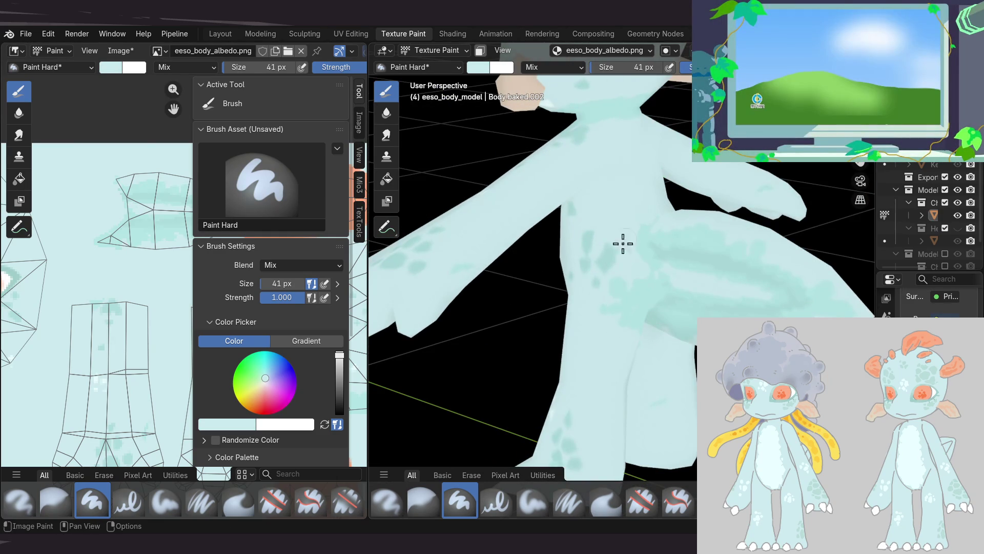
{"action": "mouse_move", "coordinate": [636, 250]}
{"action": "middle_mouse_down"}
{"action": "mouse_move", "coordinate": [677, 213]}
{"action": "mouse_move", "coordinate": [687, 219]}
{"action": "mouse_move", "coordinate": [646, 278]}
{"action": "middle_mouse_up"}
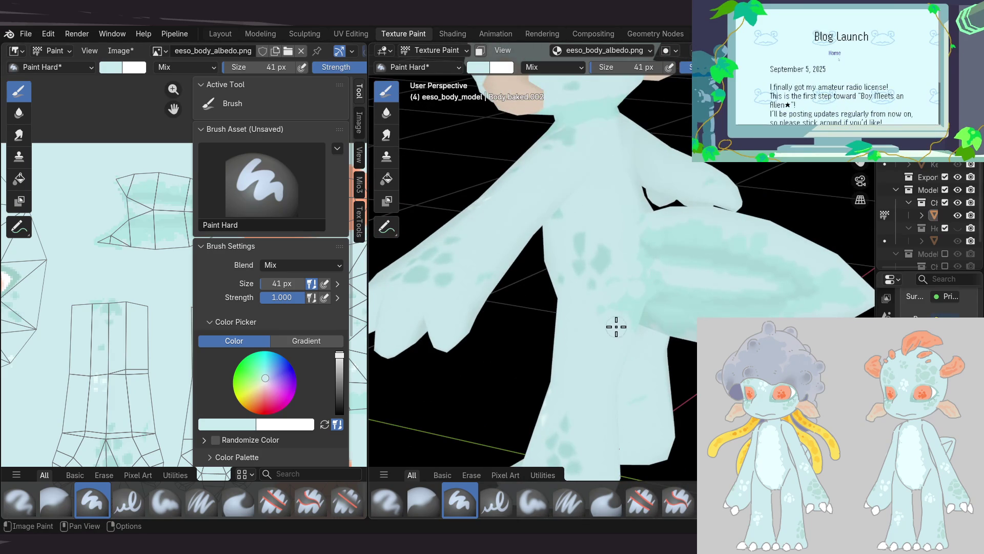
{"action": "mouse_move", "coordinate": [606, 251]}
{"action": "middle_mouse_down"}
{"action": "mouse_move", "coordinate": [637, 210]}
{"action": "mouse_move", "coordinate": [593, 222]}
{"action": "mouse_move", "coordinate": [640, 257]}
{"action": "middle_mouse_up"}
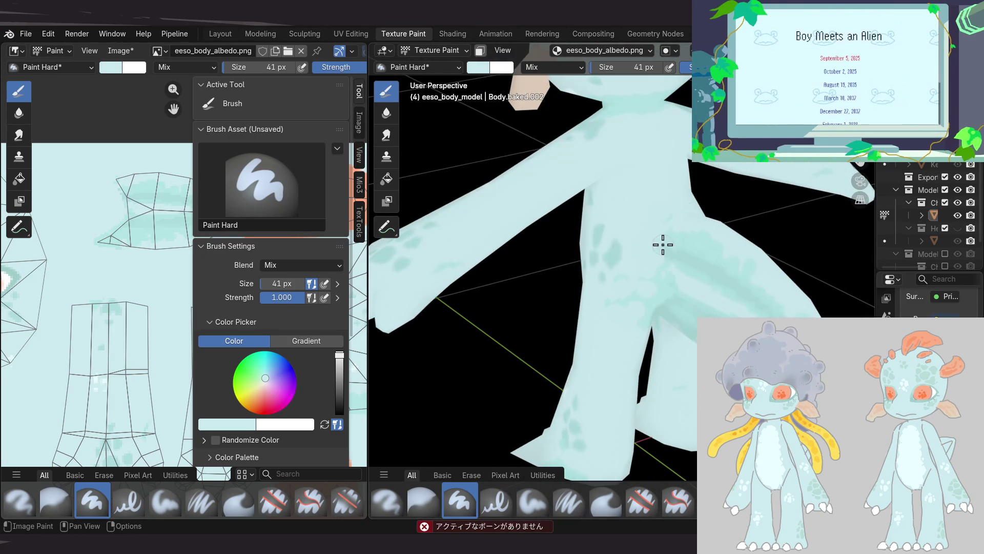
{"action": "mouse_move", "coordinate": [694, 193]}
{"action": "middle_mouse_down"}
{"action": "mouse_move", "coordinate": [780, 183]}
{"action": "mouse_move", "coordinate": [694, 237]}
{"action": "mouse_move", "coordinate": [637, 194]}
{"action": "mouse_move", "coordinate": [666, 244]}
{"action": "mouse_move", "coordinate": [692, 263]}
{"action": "mouse_move", "coordinate": [643, 263]}
{"action": "mouse_move", "coordinate": [601, 284]}
{"action": "mouse_move", "coordinate": [626, 267]}
{"action": "middle_mouse_up"}
{"action": "scroll", "coordinate": [659, 248], "scroll_direction": "down", "scroll_amount": 5}
{"action": "middle_click_drag", "start_coordinate": [111, 260], "coordinate": [136, 244]}
{"action": "key", "text": "alt+s"}
{"action": "mouse_move", "coordinate": [558, 287]}
{"action": "middle_mouse_down"}
{"action": "mouse_move", "coordinate": [644, 281]}
{"action": "mouse_move", "coordinate": [492, 281]}
{"action": "mouse_move", "coordinate": [552, 301]}
{"action": "mouse_move", "coordinate": [507, 315]}
{"action": "mouse_move", "coordinate": [542, 287]}
{"action": "middle_mouse_up"}
{"action": "scroll", "coordinate": [631, 277], "scroll_direction": "up", "scroll_amount": 2}
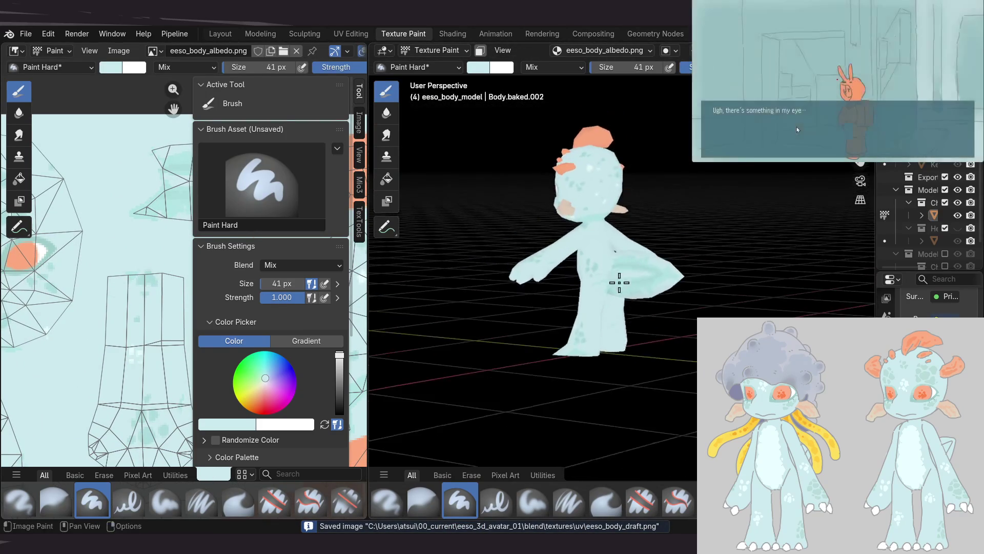
{"action": "scroll", "coordinate": [604, 269], "scroll_direction": "up", "scroll_amount": 5}
{"action": "scroll", "coordinate": [605, 269], "scroll_direction": "up", "scroll_amount": 3}
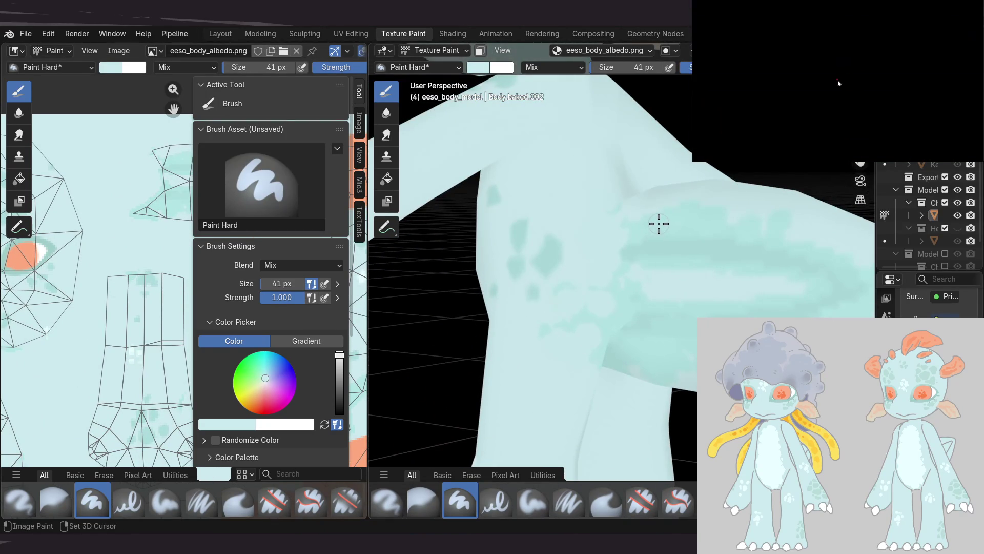
{"action": "scroll", "coordinate": [621, 263], "scroll_direction": "down", "scroll_amount": 5}
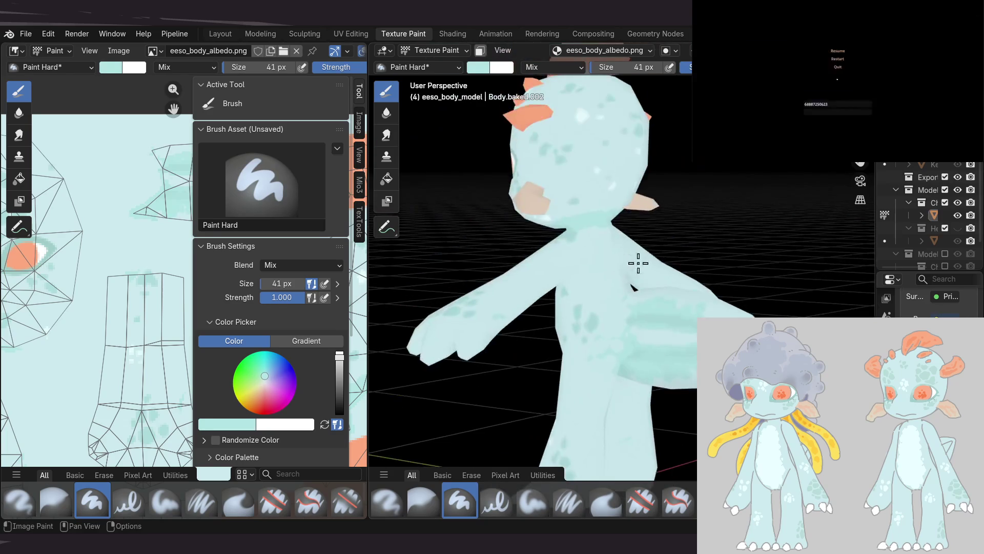
{"action": "scroll", "coordinate": [598, 293], "scroll_direction": "down", "scroll_amount": 2}
{"action": "mouse_move", "coordinate": [622, 292]}
{"action": "middle_mouse_down"}
{"action": "mouse_move", "coordinate": [737, 265]}
{"action": "mouse_move", "coordinate": [620, 231]}
{"action": "middle_mouse_up"}
{"action": "mouse_move", "coordinate": [684, 261]}
{"action": "middle_mouse_down"}
{"action": "mouse_move", "coordinate": [582, 290]}
{"action": "mouse_move", "coordinate": [766, 253]}
{"action": "mouse_move", "coordinate": [725, 168]}
{"action": "mouse_move", "coordinate": [643, 164]}
{"action": "middle_mouse_up"}
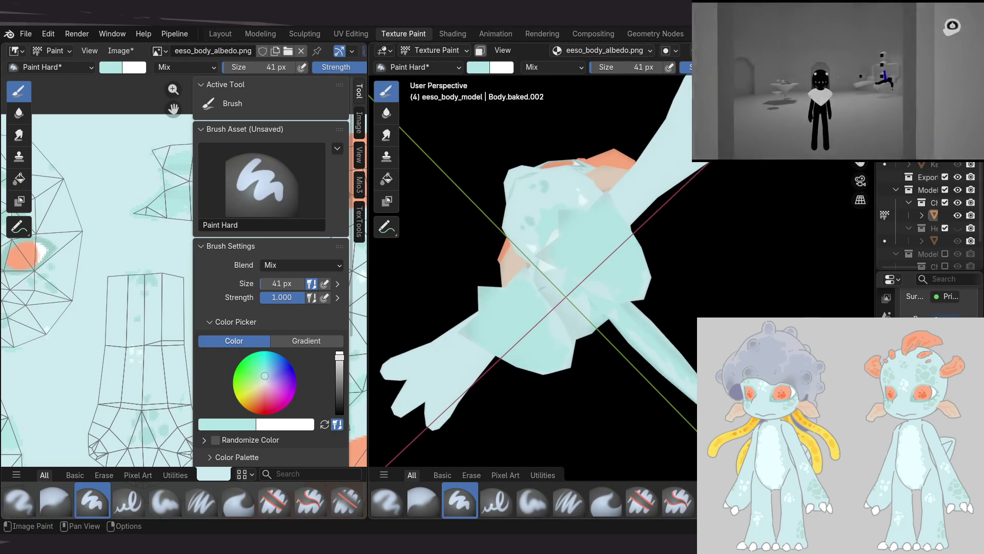
{"action": "mouse_move", "coordinate": [655, 219]}
{"action": "middle_mouse_down"}
{"action": "mouse_move", "coordinate": [664, 183]}
{"action": "mouse_move", "coordinate": [622, 274]}
{"action": "middle_mouse_up"}
{"action": "mouse_move", "coordinate": [629, 335]}
{"action": "middle_mouse_down"}
{"action": "mouse_move", "coordinate": [637, 369]}
{"action": "mouse_move", "coordinate": [627, 292]}
{"action": "middle_mouse_up"}
{"action": "mouse_move", "coordinate": [561, 282]}
{"action": "middle_mouse_down"}
{"action": "mouse_move", "coordinate": [523, 292]}
{"action": "mouse_move", "coordinate": [546, 337]}
{"action": "middle_mouse_up"}
{"action": "mouse_move", "coordinate": [531, 303]}
{"action": "middle_mouse_down"}
{"action": "mouse_move", "coordinate": [643, 288]}
{"action": "mouse_move", "coordinate": [630, 255]}
{"action": "middle_mouse_up"}
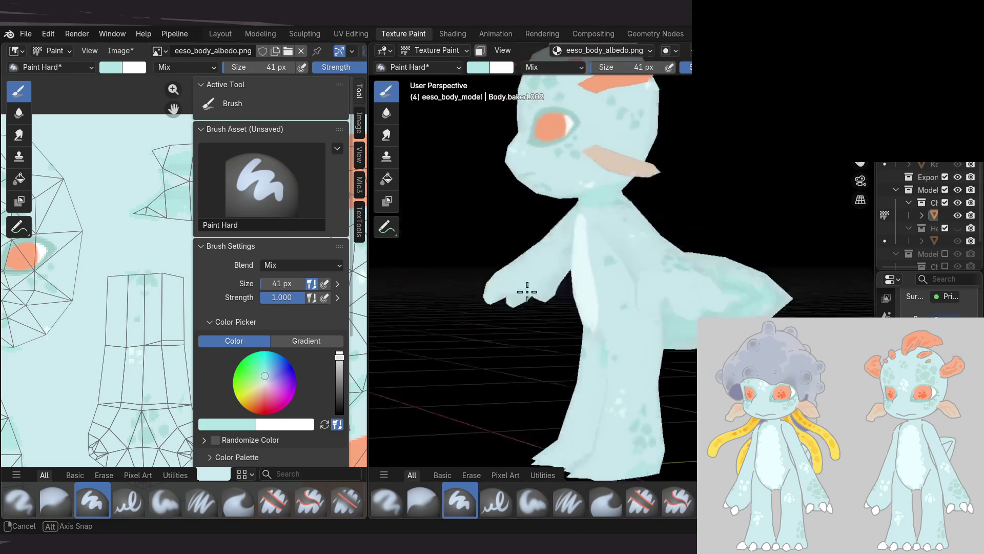
{"action": "mouse_move", "coordinate": [578, 292]}
{"action": "middle_mouse_down"}
{"action": "mouse_move", "coordinate": [558, 267]}
{"action": "mouse_move", "coordinate": [537, 305]}
{"action": "mouse_move", "coordinate": [600, 314]}
{"action": "mouse_move", "coordinate": [616, 280]}
{"action": "middle_mouse_up"}
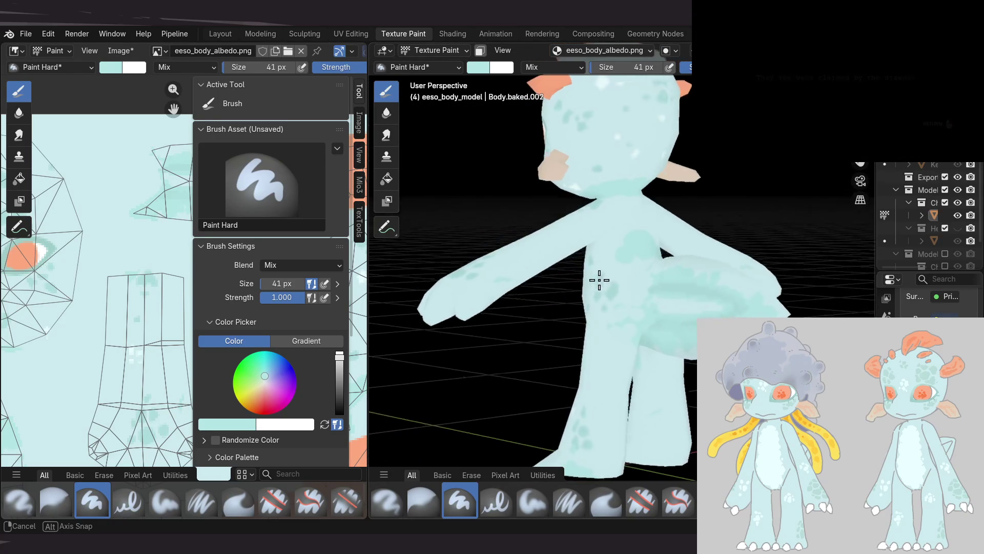
{"action": "middle_click_drag", "start_coordinate": [601, 280], "coordinate": [683, 275]}
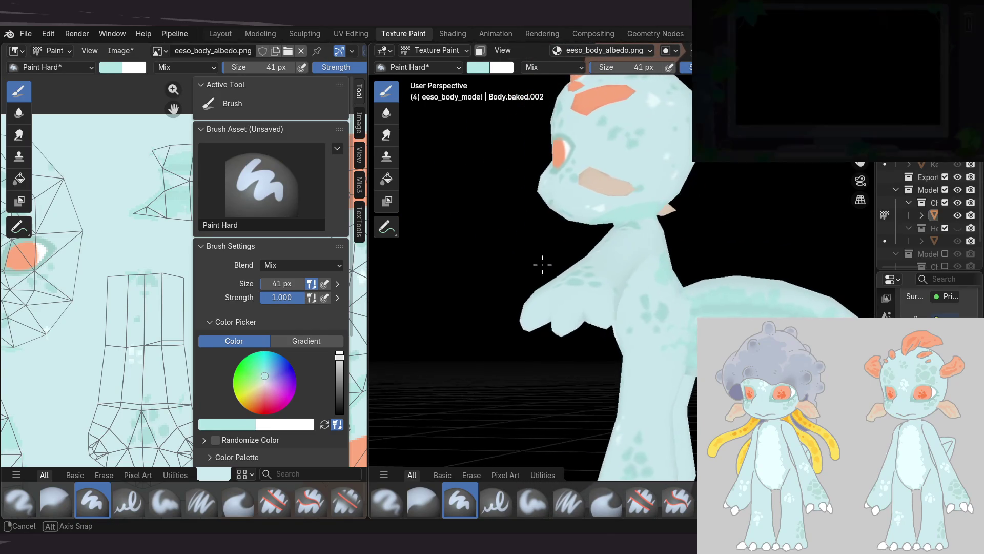
{"action": "middle_click_drag", "start_coordinate": [683, 275], "coordinate": [641, 277]}
{"action": "middle_click_drag", "start_coordinate": [97, 279], "coordinate": [99, 264]}
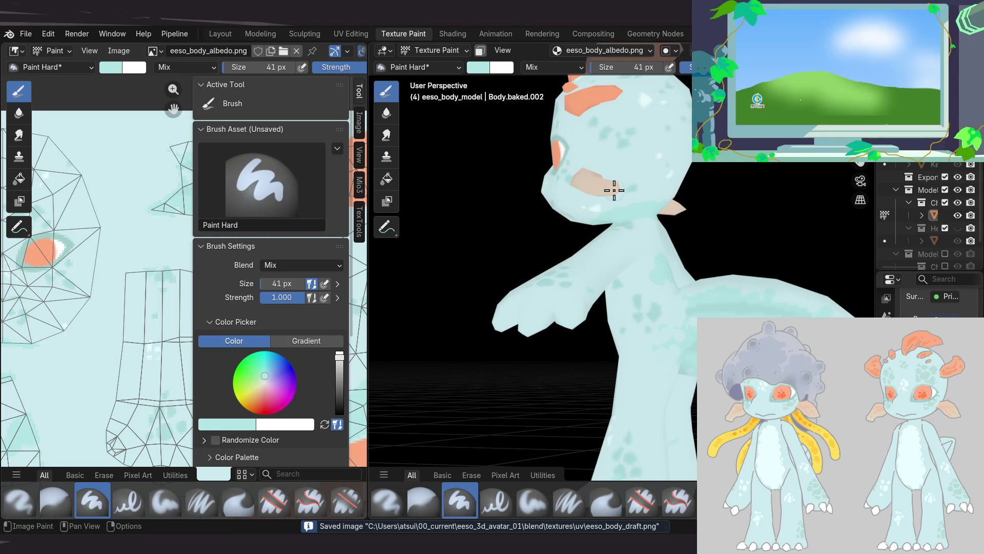
{"action": "key", "text": "KP_6"}
{"action": "key", "text": "KP_6"}
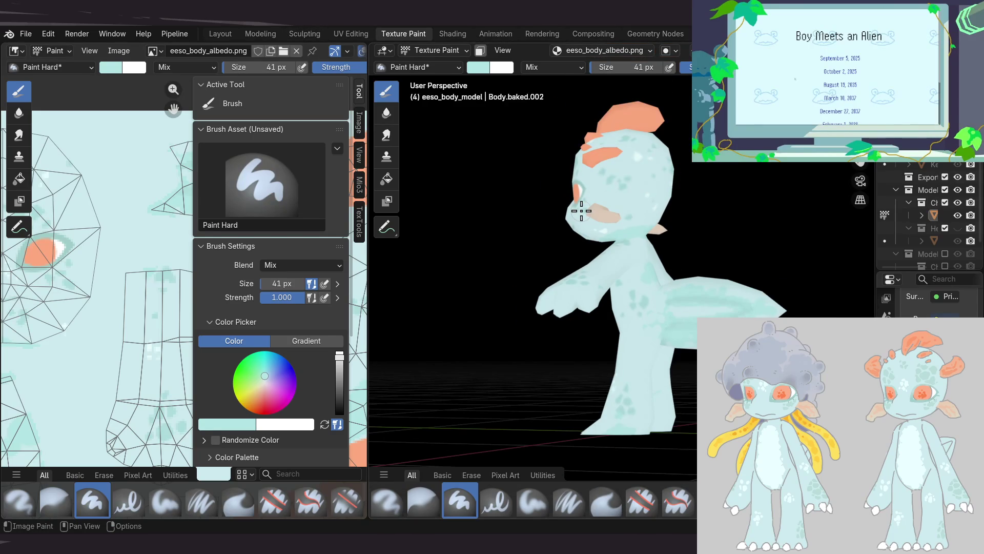
{"action": "middle_click_drag", "start_coordinate": [581, 210], "coordinate": [566, 219]}
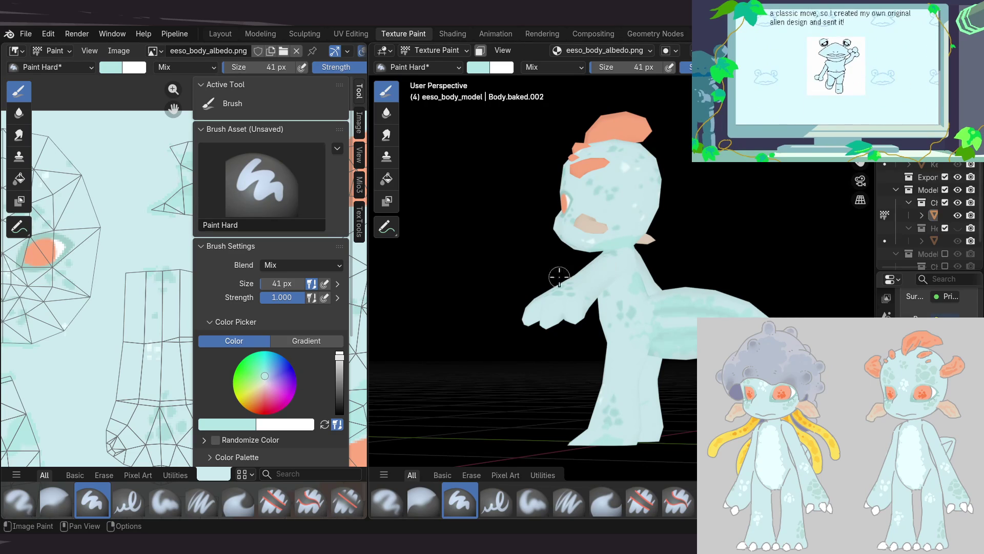
{"action": "left_click", "coordinate": [357, 187]}
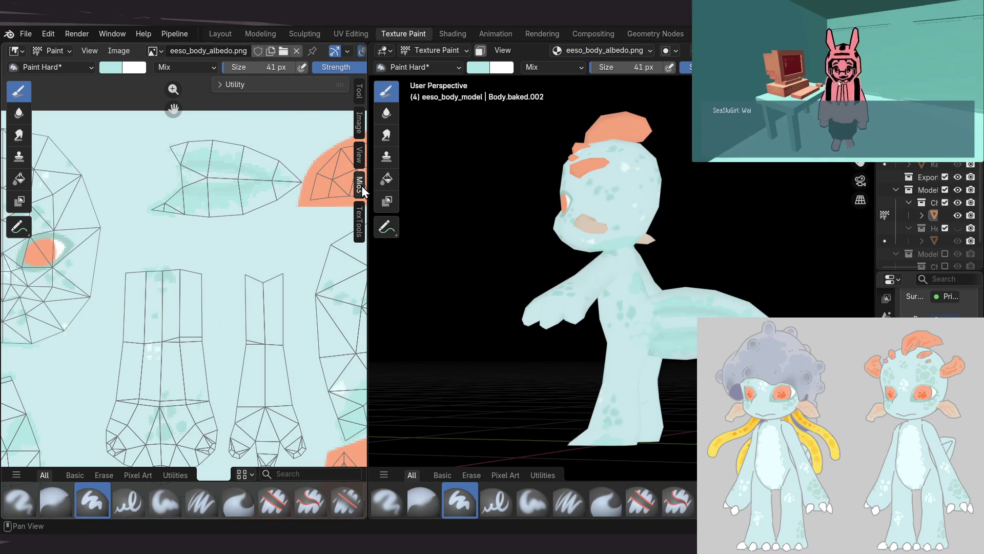
Widen the UV image editor and expand the checker map utility settings
{"action": "left_click_drag", "start_coordinate": [367, 273], "coordinate": [565, 272]}
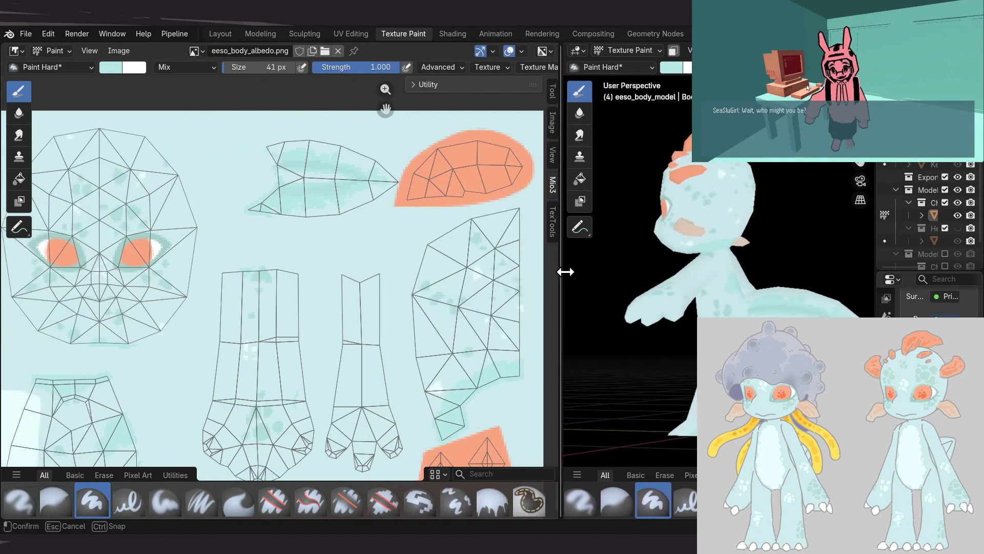
{"action": "left_click", "coordinate": [431, 85]}
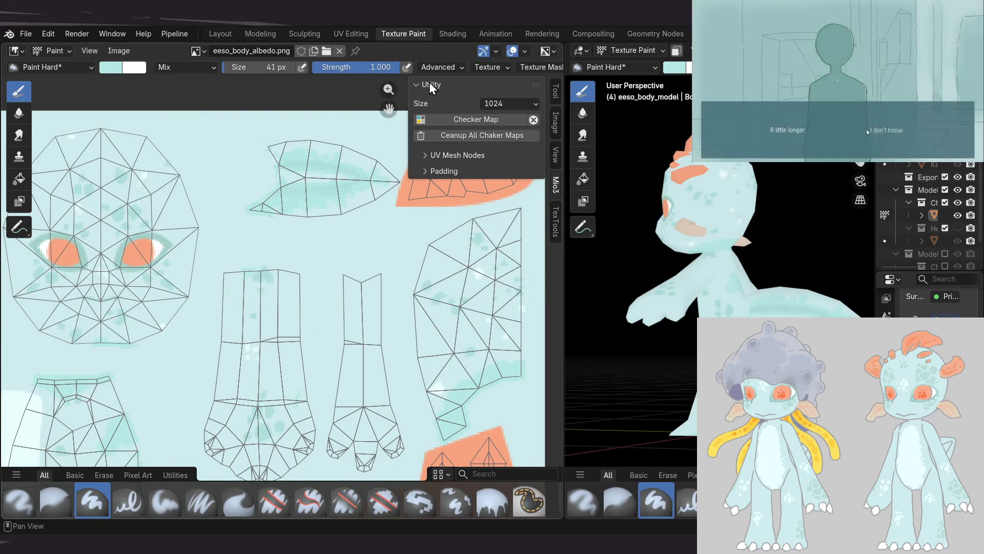
{"action": "scroll", "coordinate": [421, 182], "scroll_direction": "up", "scroll_amount": 5}
{"action": "scroll", "coordinate": [420, 205], "scroll_direction": "down", "scroll_amount": 7}
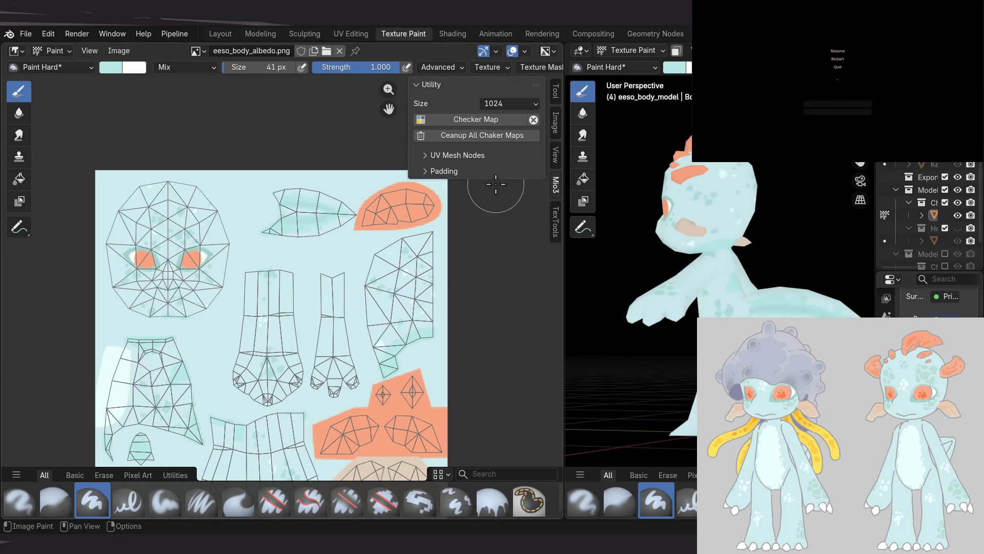
Show the TexTools Baking options, keeping Tangent Normal as the bake mode
{"action": "left_click", "coordinate": [555, 224]}
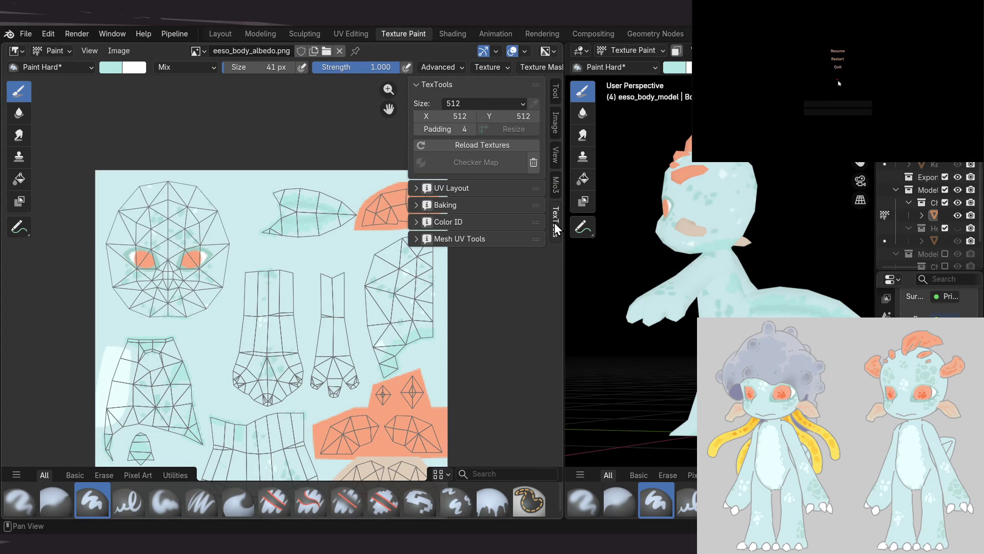
{"action": "left_click", "coordinate": [456, 211]}
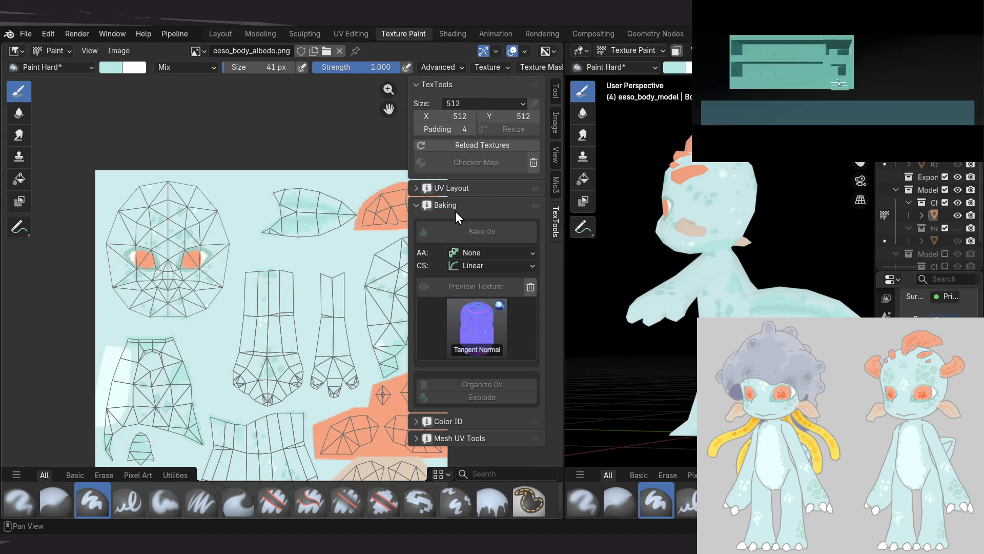
{"action": "left_click", "coordinate": [472, 330]}
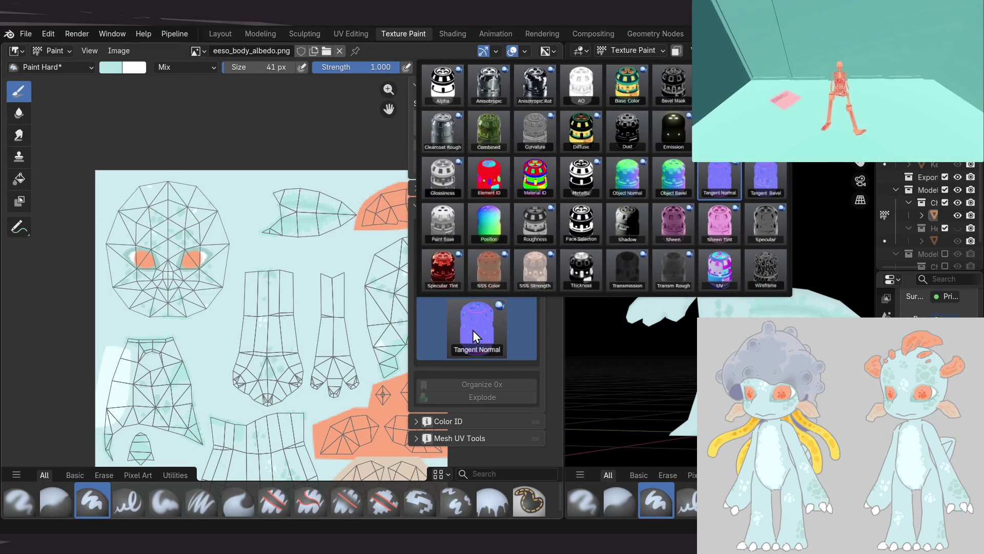
{"action": "left_click", "coordinate": [472, 330]}
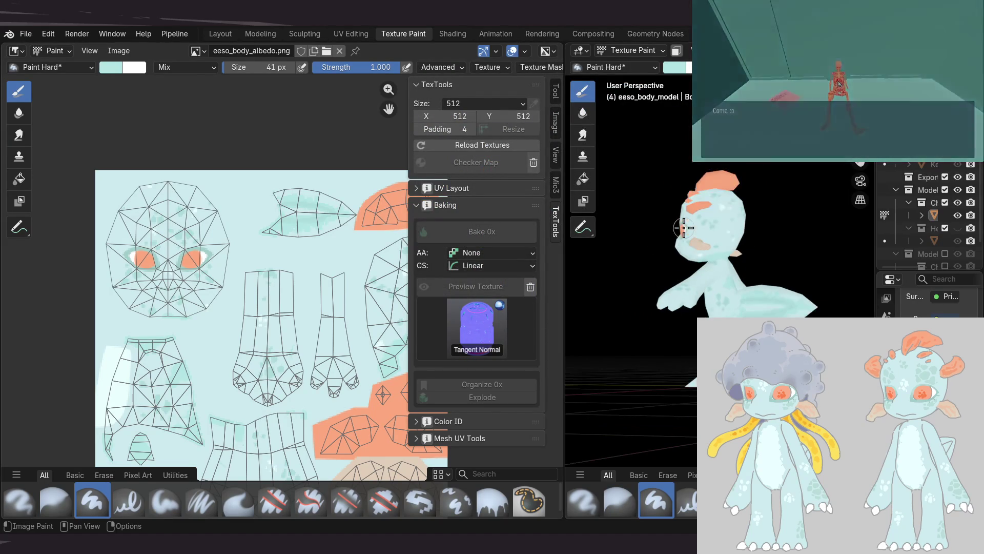
{"action": "scroll", "coordinate": [684, 246], "scroll_direction": "up", "scroll_amount": 4}
{"action": "scroll", "coordinate": [685, 248], "scroll_direction": "up", "scroll_amount": 1}
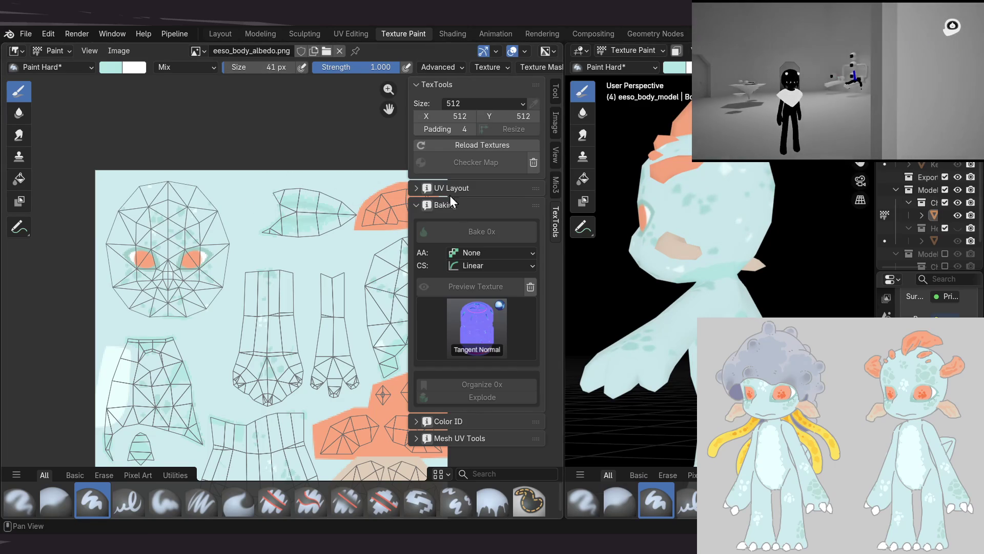
{"action": "mouse_move", "coordinate": [686, 182]}
{"action": "middle_mouse_down"}
{"action": "mouse_move", "coordinate": [802, 181]}
{"action": "mouse_move", "coordinate": [768, 220]}
{"action": "mouse_move", "coordinate": [716, 211]}
{"action": "mouse_move", "coordinate": [706, 161]}
{"action": "mouse_move", "coordinate": [717, 222]}
{"action": "mouse_move", "coordinate": [648, 201]}
{"action": "middle_mouse_up"}
Shrink the UV editor back, orbiting to review the character's face, arm and full front
{"action": "middle_click_drag", "start_coordinate": [719, 191], "coordinate": [679, 197]}
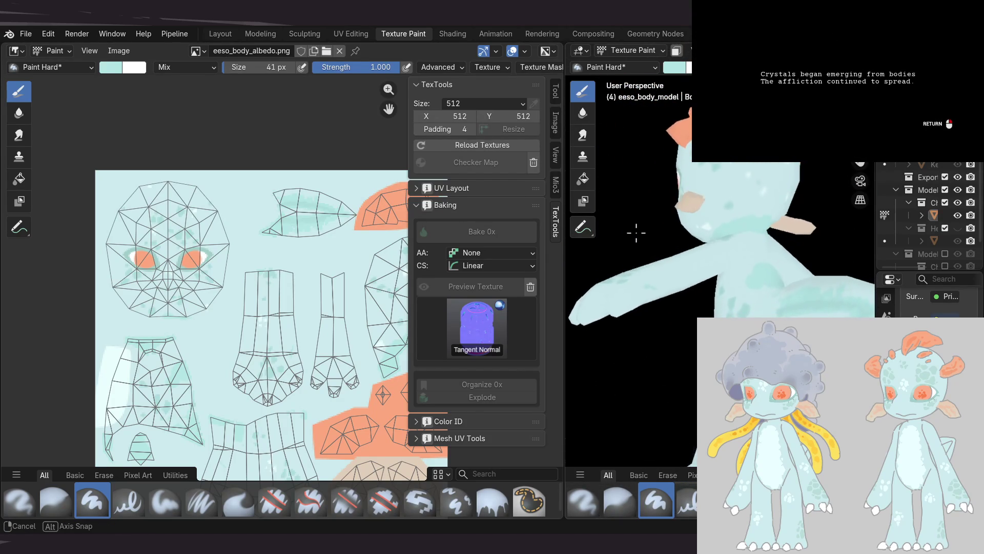
{"action": "middle_click_drag", "start_coordinate": [636, 231], "coordinate": [657, 254]}
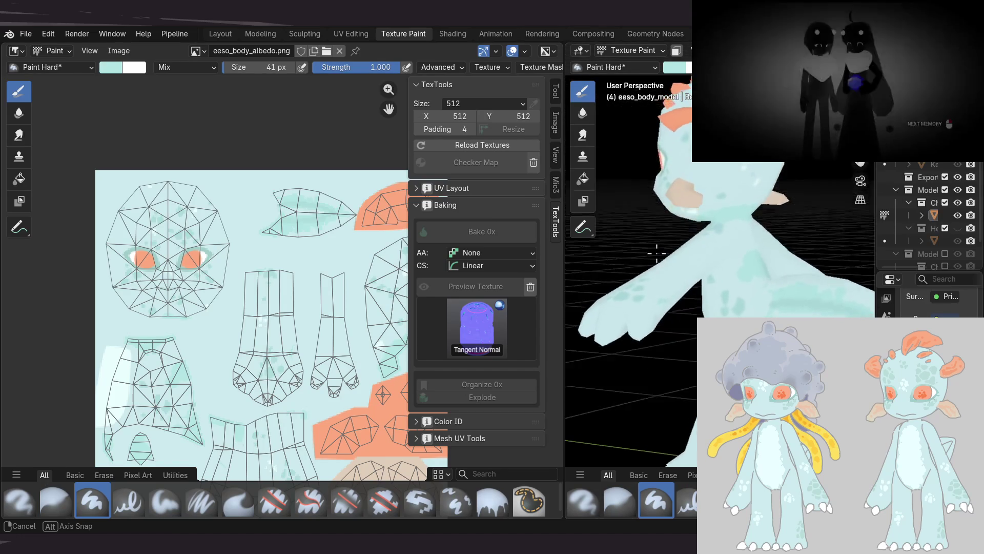
{"action": "middle_click_drag", "start_coordinate": [657, 254], "coordinate": [700, 251]}
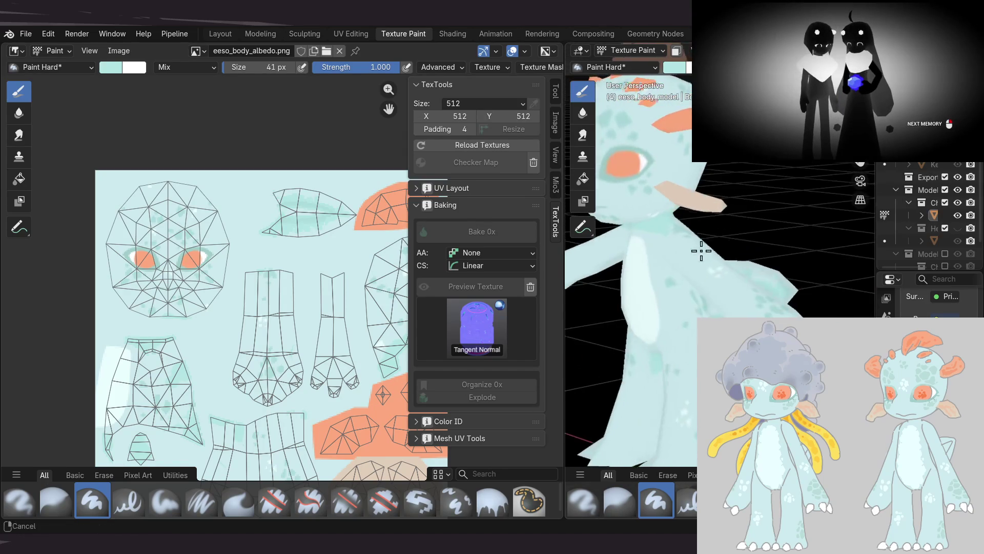
{"action": "left_click_drag", "start_coordinate": [566, 266], "coordinate": [365, 264]}
{"action": "mouse_move", "coordinate": [554, 258]}
{"action": "middle_mouse_down"}
{"action": "mouse_move", "coordinate": [651, 245]}
{"action": "mouse_move", "coordinate": [609, 213]}
{"action": "middle_mouse_up"}
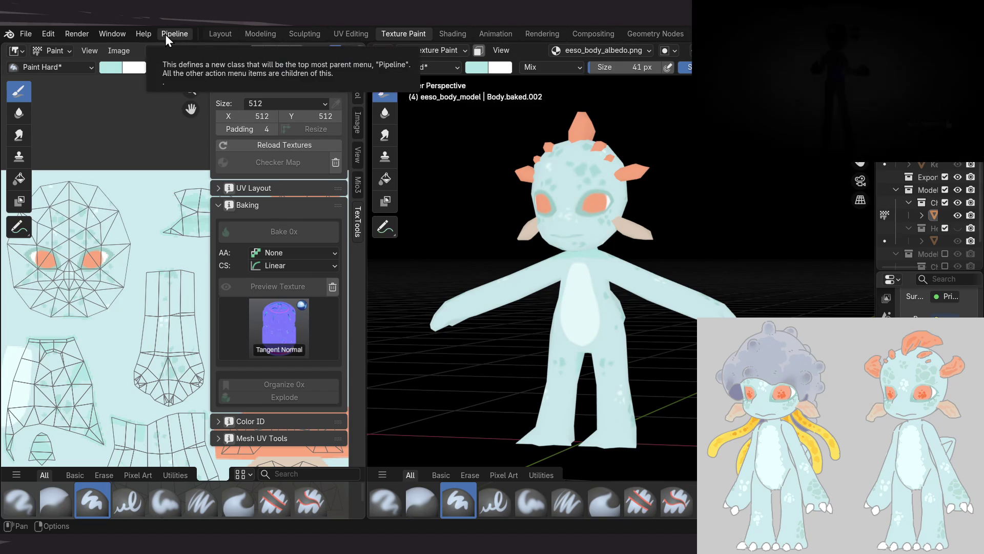
{"action": "mouse_move", "coordinate": [630, 233]}
{"action": "middle_mouse_down"}
{"action": "mouse_move", "coordinate": [475, 217]}
{"action": "mouse_move", "coordinate": [531, 221]}
{"action": "mouse_move", "coordinate": [519, 223]}
{"action": "middle_mouse_up"}
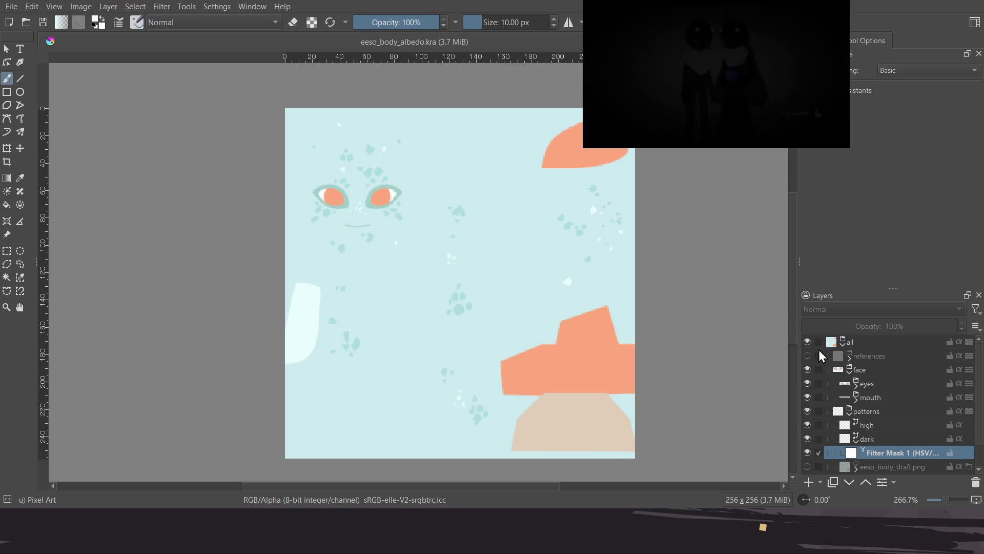
Make the references group and the eeso_body_draft.png layer visible
{"action": "left_click", "coordinate": [806, 356]}
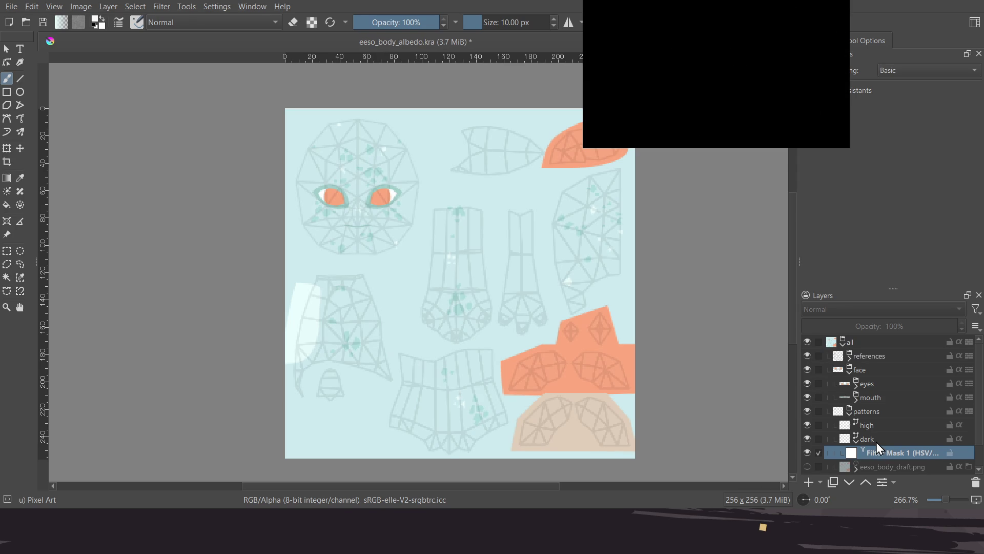
{"action": "scroll", "coordinate": [876, 446], "scroll_direction": "down", "scroll_amount": 1}
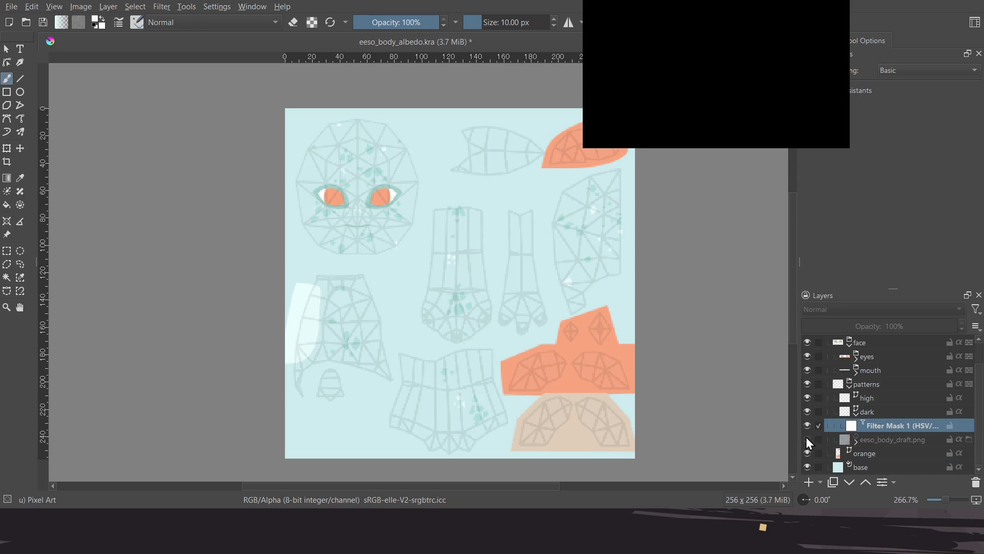
{"action": "left_click", "coordinate": [806, 439]}
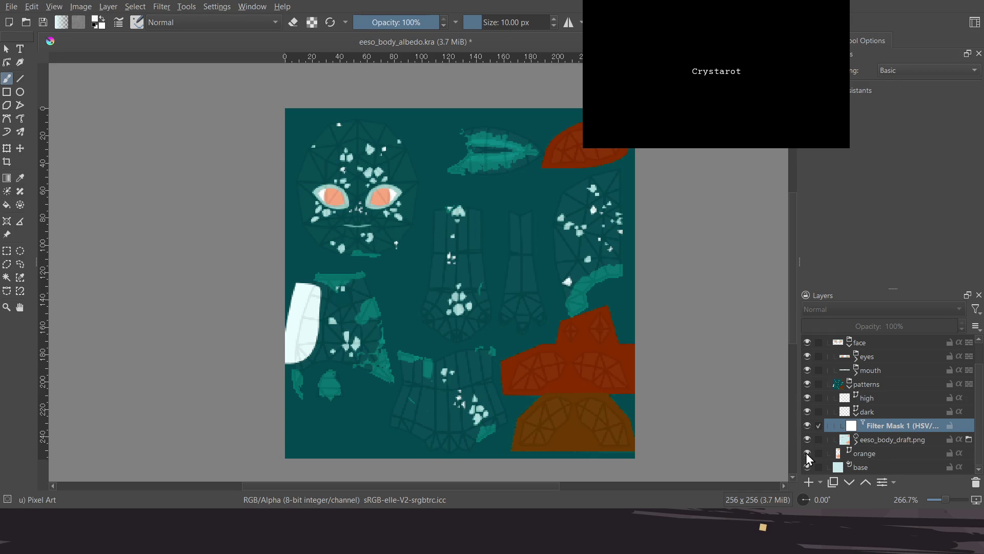
Turn off the draft's Invert and HSV filter masks and make eeso_body_draft.png the active layer
{"action": "left_click", "coordinate": [855, 437]}
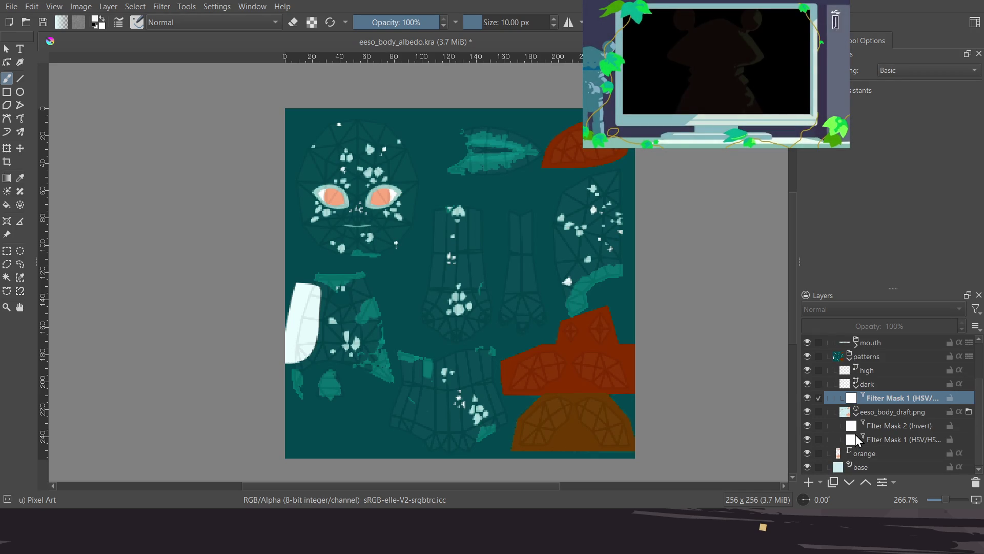
{"action": "left_click", "coordinate": [806, 426]}
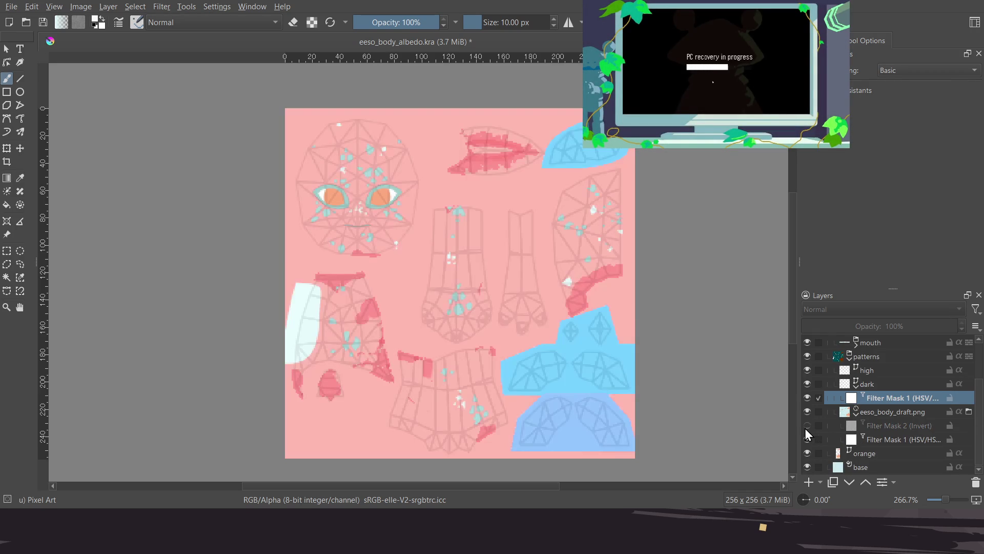
{"action": "left_click", "coordinate": [806, 440]}
{"action": "left_click", "coordinate": [875, 417]}
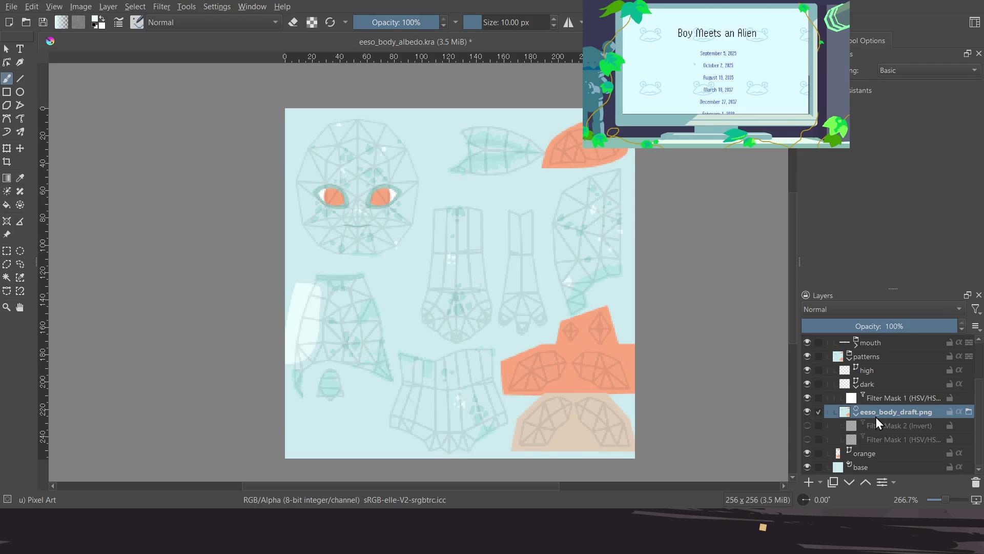
{"action": "scroll", "coordinate": [875, 417], "scroll_direction": "up", "scroll_amount": 1}
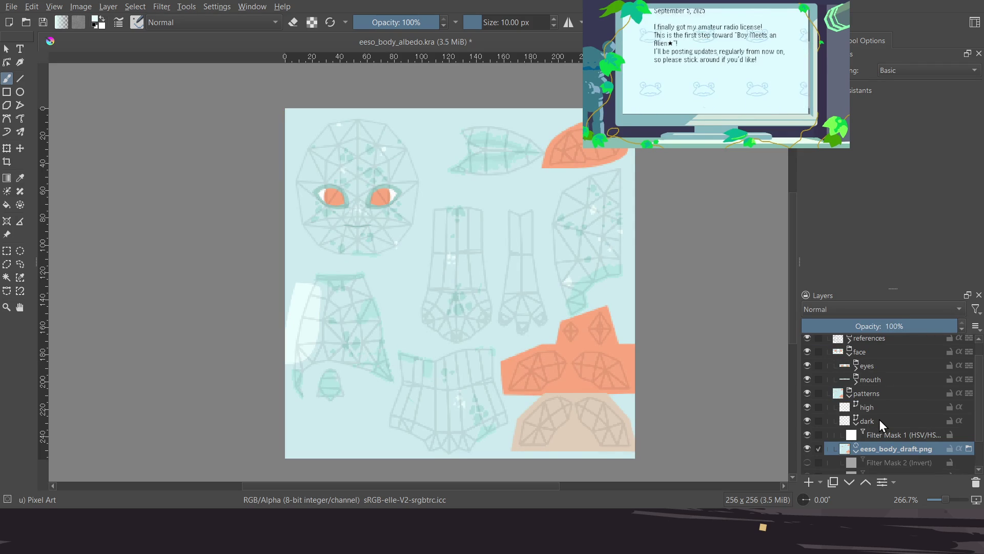
{"action": "scroll", "coordinate": [481, 153], "scroll_direction": "up", "scroll_amount": 2}
{"action": "scroll", "coordinate": [481, 154], "scroll_direction": "up", "scroll_amount": 4}
{"action": "middle_click_drag", "start_coordinate": [482, 154], "coordinate": [462, 237]}
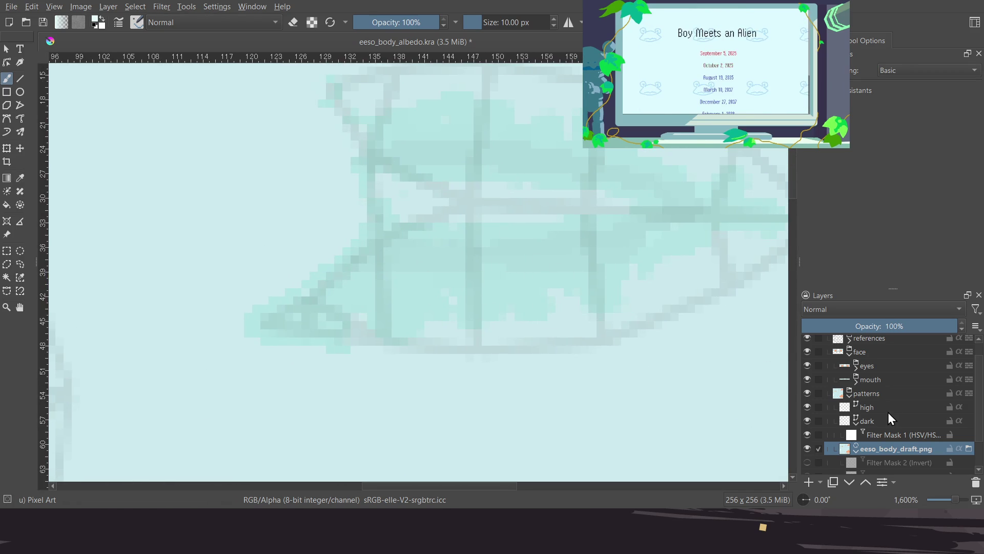
{"action": "scroll", "coordinate": [871, 410], "scroll_direction": "up", "scroll_amount": 1}
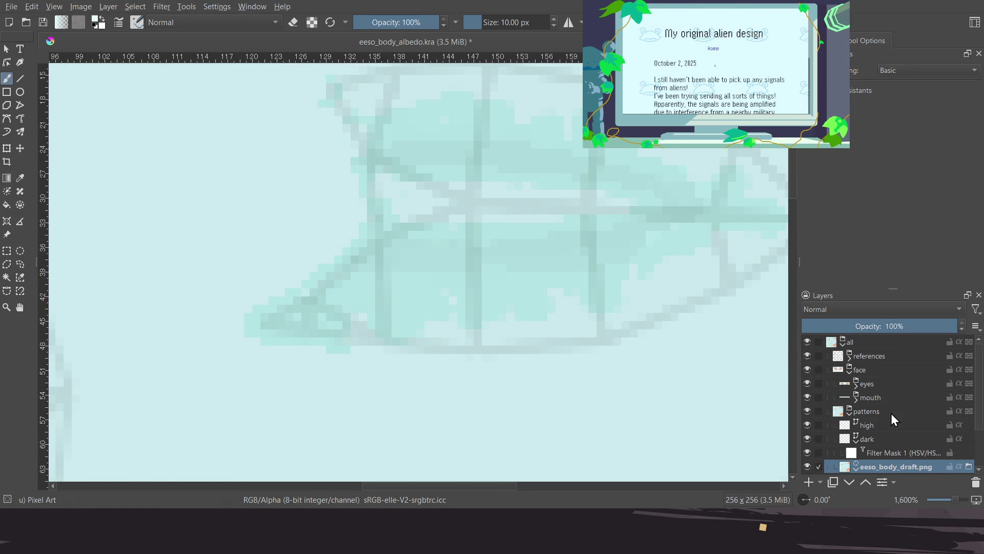
{"action": "left_click", "coordinate": [807, 356]}
{"action": "left_click", "coordinate": [808, 356]}
{"action": "left_click", "coordinate": [807, 356]}
{"action": "middle_click_drag", "start_coordinate": [712, 342], "coordinate": [589, 341]}
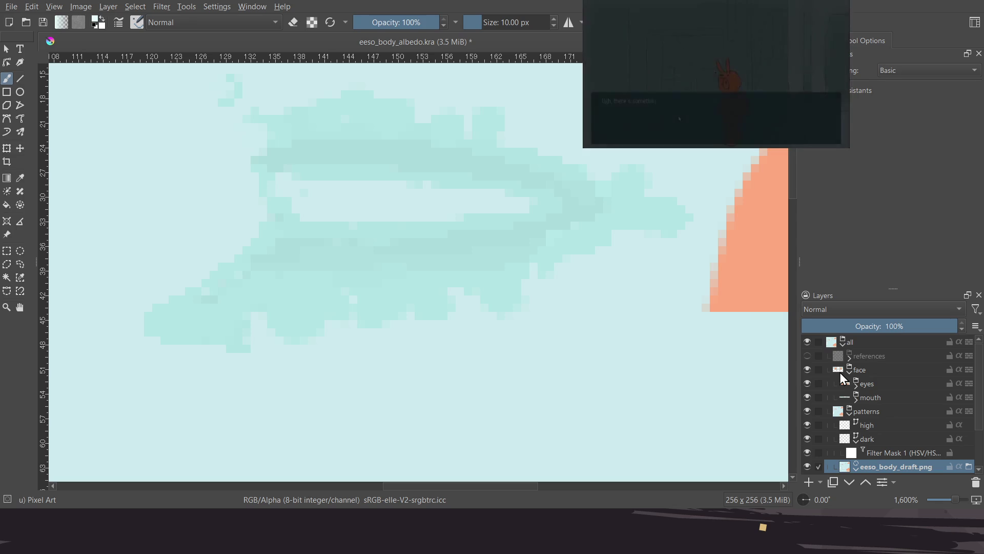
{"action": "scroll", "coordinate": [510, 324], "scroll_direction": "down", "scroll_amount": 3}
{"action": "scroll", "coordinate": [510, 318], "scroll_direction": "down", "scroll_amount": 3}
{"action": "middle_click_drag", "start_coordinate": [510, 318], "coordinate": [506, 203]}
{"action": "scroll", "coordinate": [491, 195], "scroll_direction": "up", "scroll_amount": 3}
{"action": "scroll", "coordinate": [477, 187], "scroll_direction": "up", "scroll_amount": 3}
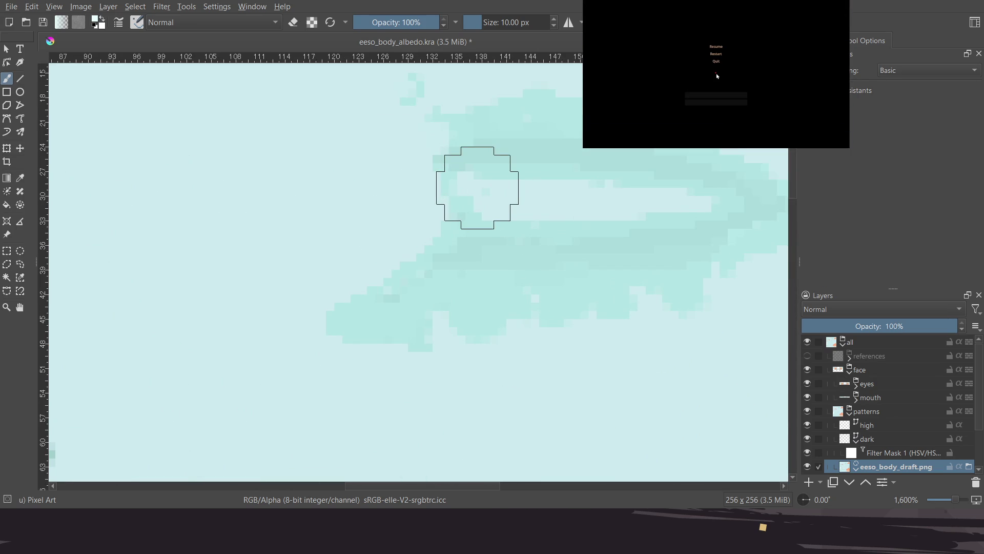
{"action": "scroll", "coordinate": [477, 188], "scroll_direction": "down", "scroll_amount": 1}
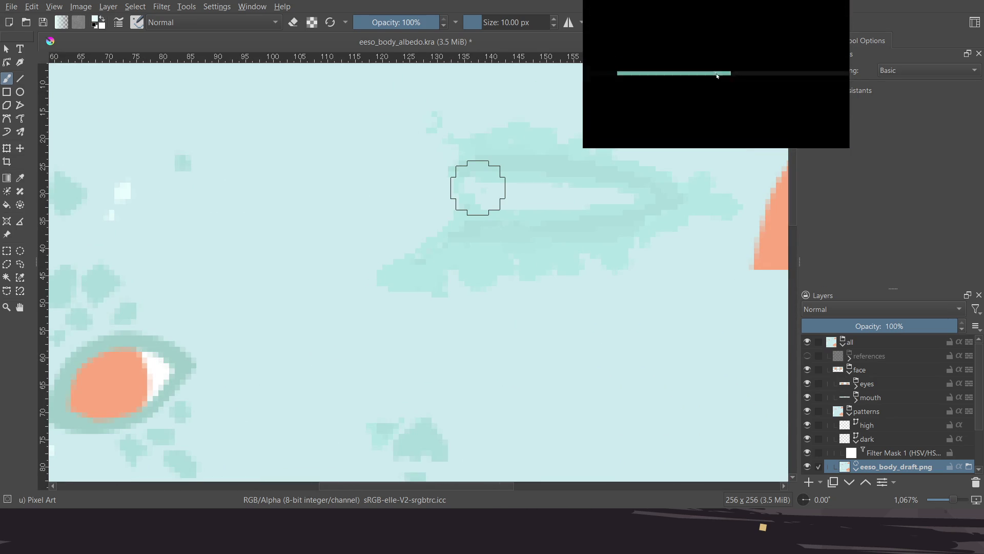
{"action": "scroll", "coordinate": [477, 188], "scroll_direction": "up", "scroll_amount": 1}
{"action": "scroll", "coordinate": [478, 188], "scroll_direction": "down", "scroll_amount": 1}
{"action": "scroll", "coordinate": [477, 187], "scroll_direction": "down", "scroll_amount": 1}
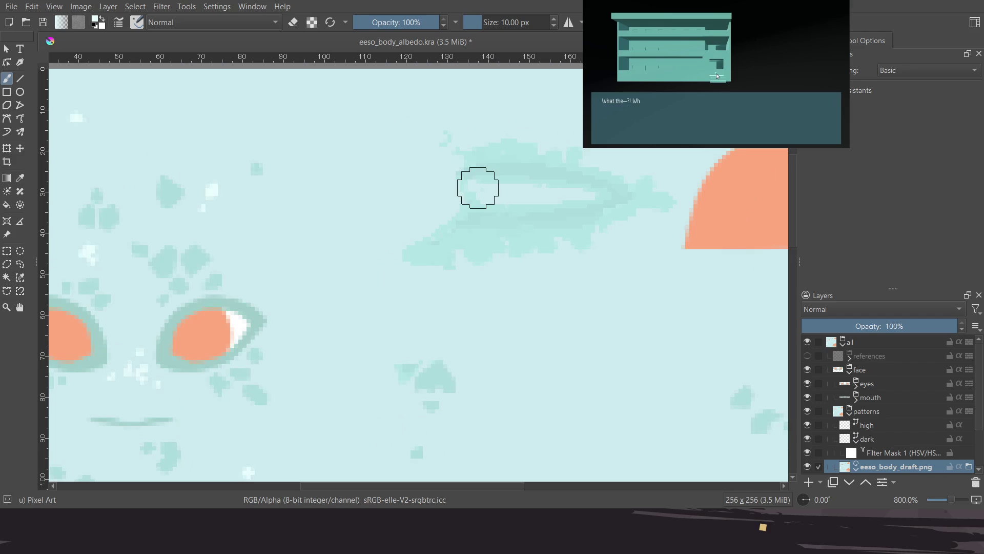
{"action": "scroll", "coordinate": [494, 198], "scroll_direction": "down", "scroll_amount": 1}
{"action": "scroll", "coordinate": [487, 215], "scroll_direction": "down", "scroll_amount": 1}
{"action": "scroll", "coordinate": [486, 237], "scroll_direction": "down", "scroll_amount": 1}
{"action": "middle_click_drag", "start_coordinate": [486, 236], "coordinate": [443, 145]}
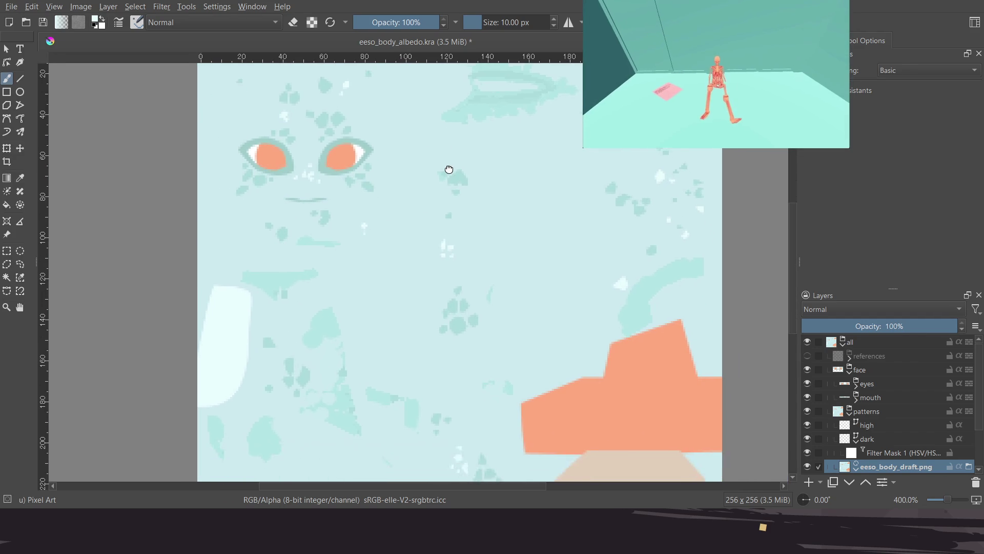
{"action": "middle_click_drag", "start_coordinate": [443, 145], "coordinate": [428, 179]}
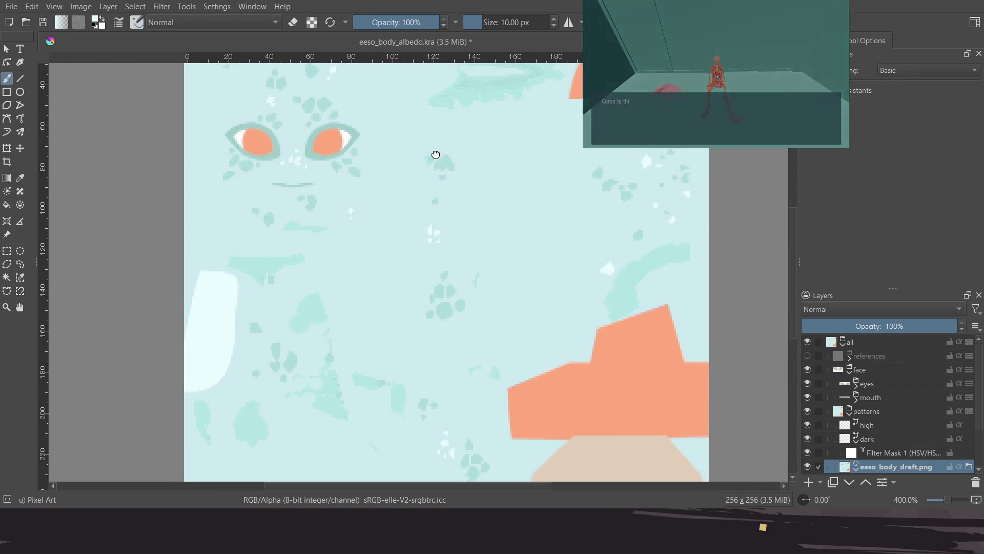
{"action": "left_click_drag", "start_coordinate": [428, 184], "coordinate": [429, 219]}
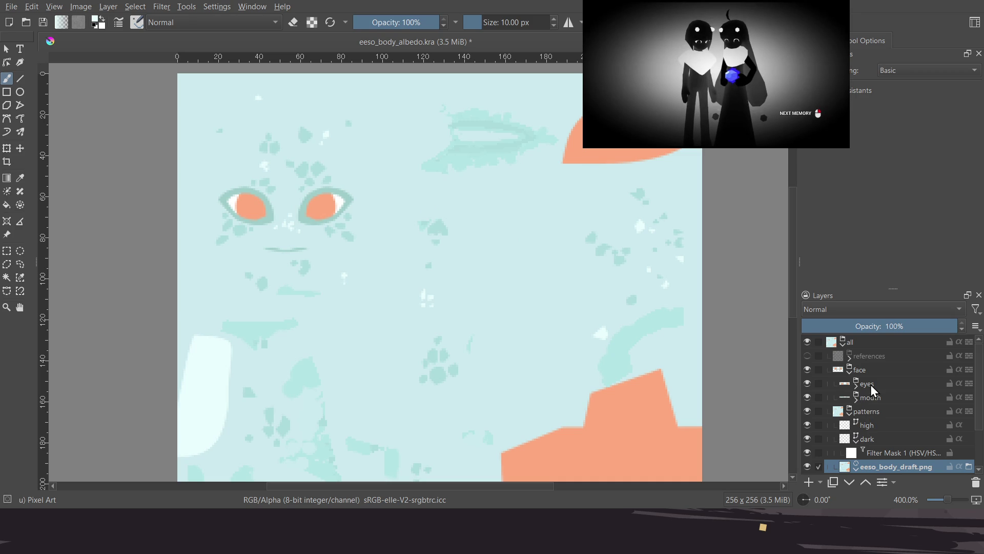
Briefly toggle the UV wireframe reference and zoom in close on the cheek pattern
{"action": "left_click", "coordinate": [813, 354]}
{"action": "left_click", "coordinate": [813, 354]}
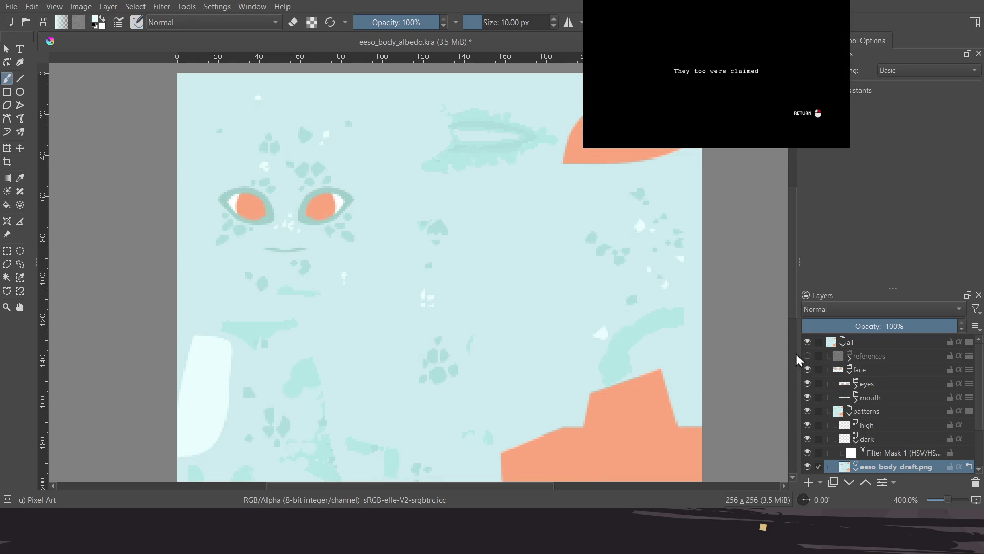
{"action": "middle_click_drag", "start_coordinate": [589, 182], "coordinate": [606, 275]}
{"action": "scroll", "coordinate": [606, 274], "scroll_direction": "up", "scroll_amount": 5}
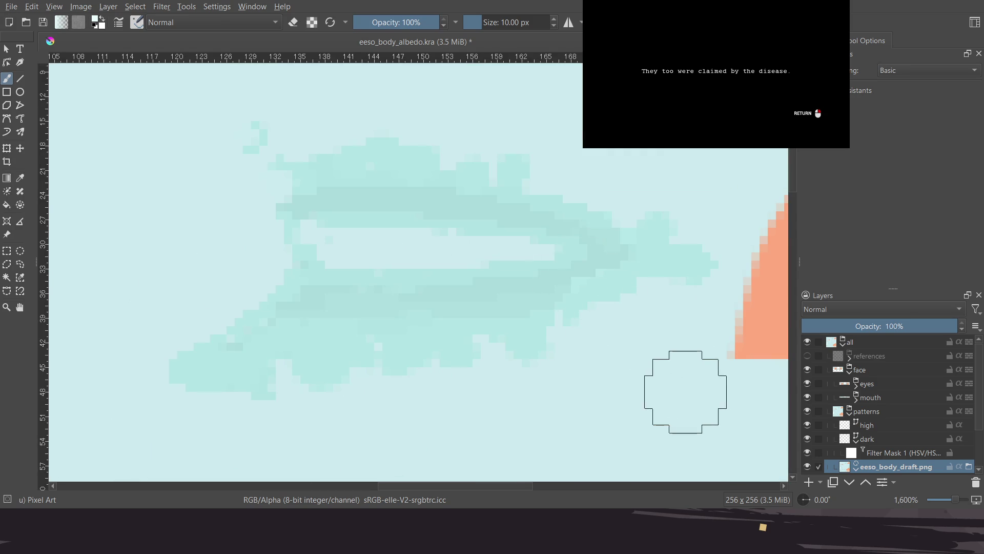
{"action": "scroll", "coordinate": [930, 469], "scroll_direction": "down", "scroll_amount": 2}
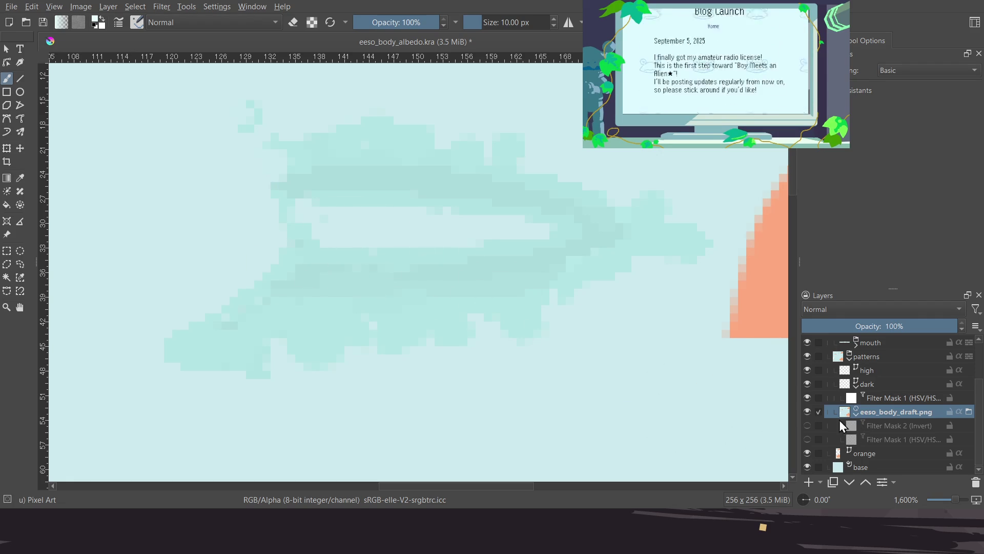
Compare the draft with Invert and colour adjustment masks toggled, then hide eeso_body_draft.png with both masks on
{"action": "left_click", "coordinate": [808, 425]}
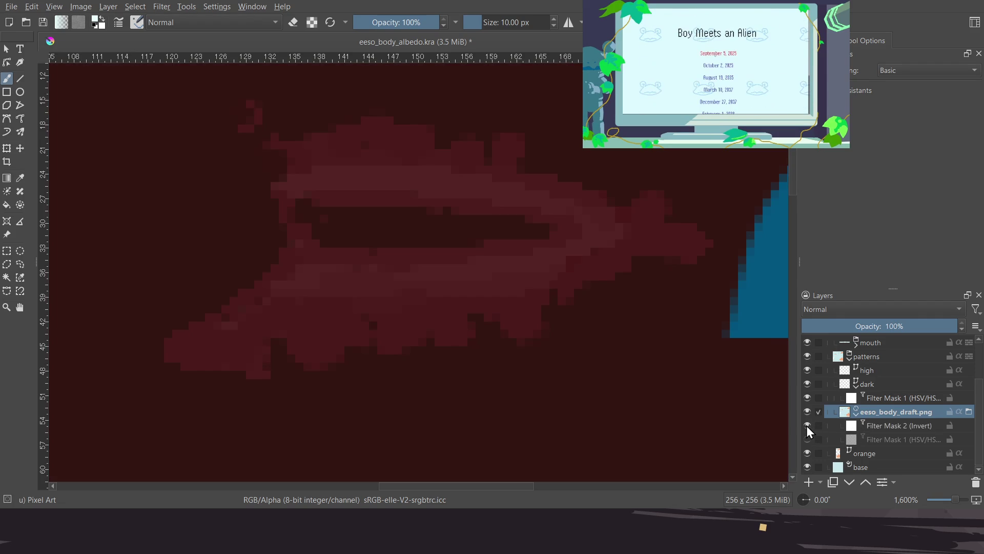
{"action": "left_click", "coordinate": [807, 425]}
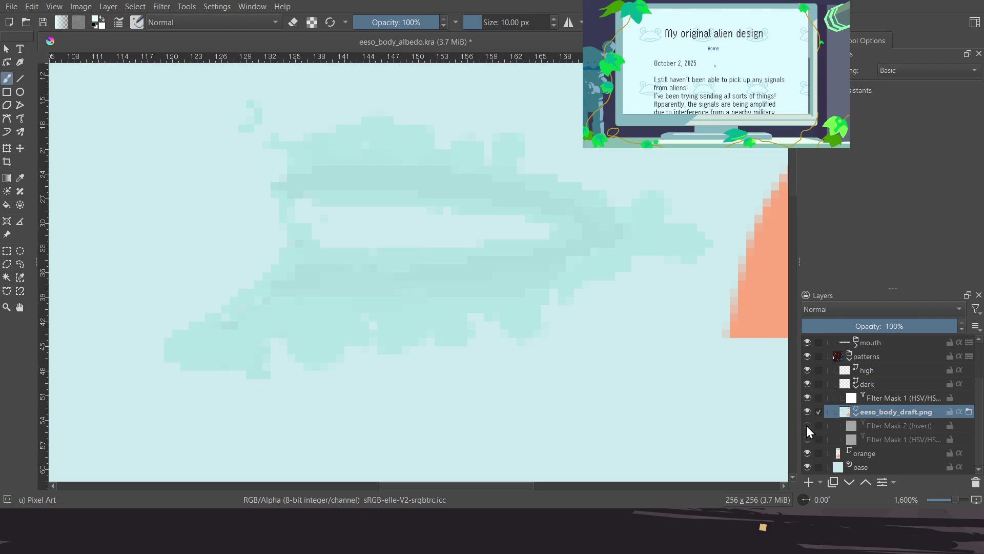
{"action": "left_click", "coordinate": [807, 440]}
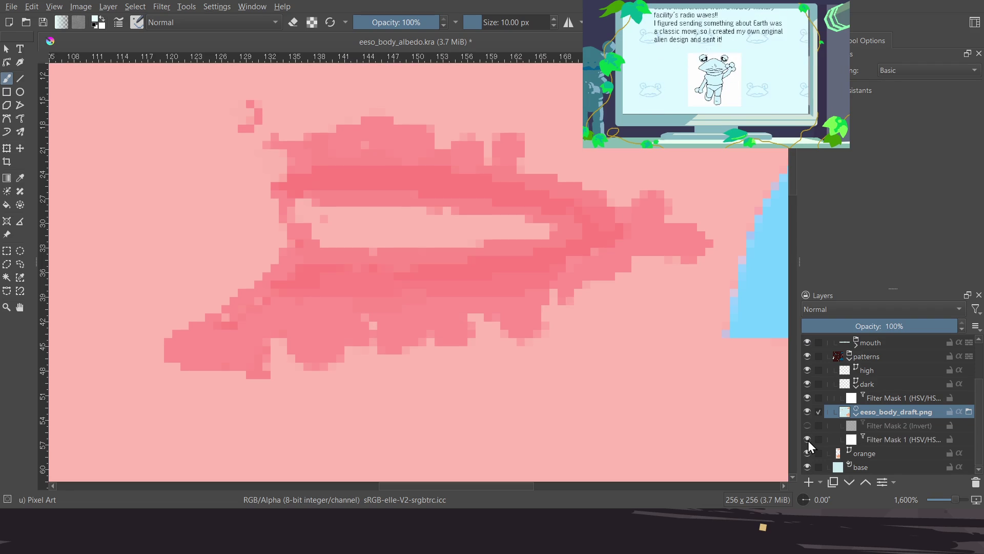
{"action": "left_click", "coordinate": [807, 440]}
{"action": "left_click", "coordinate": [808, 423]}
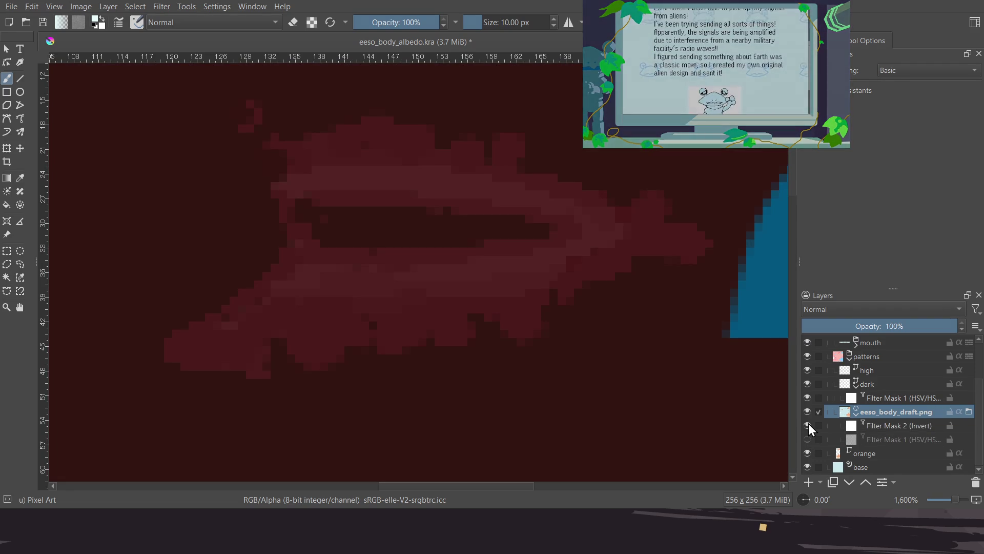
{"action": "left_click", "coordinate": [808, 424]}
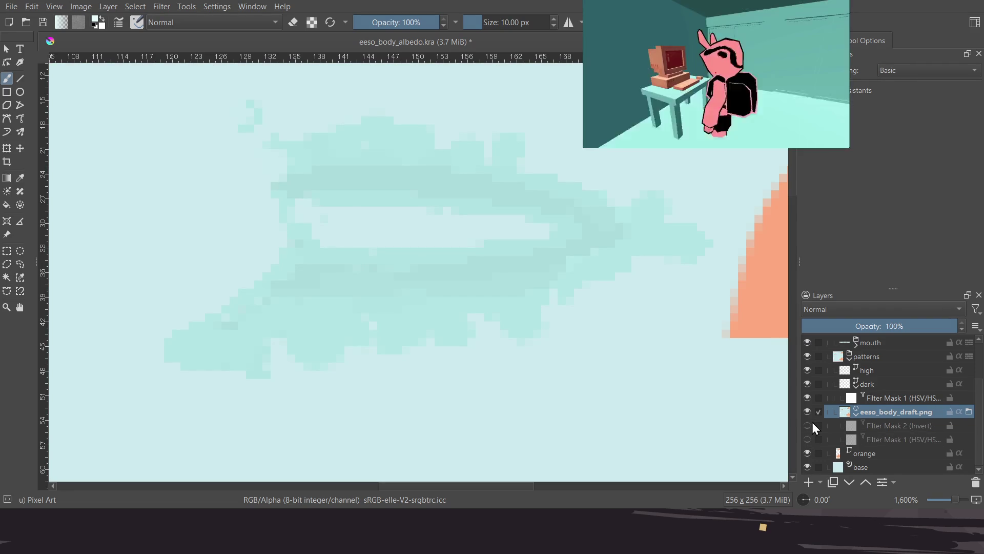
{"action": "left_click", "coordinate": [809, 411]}
{"action": "left_click", "coordinate": [808, 411]}
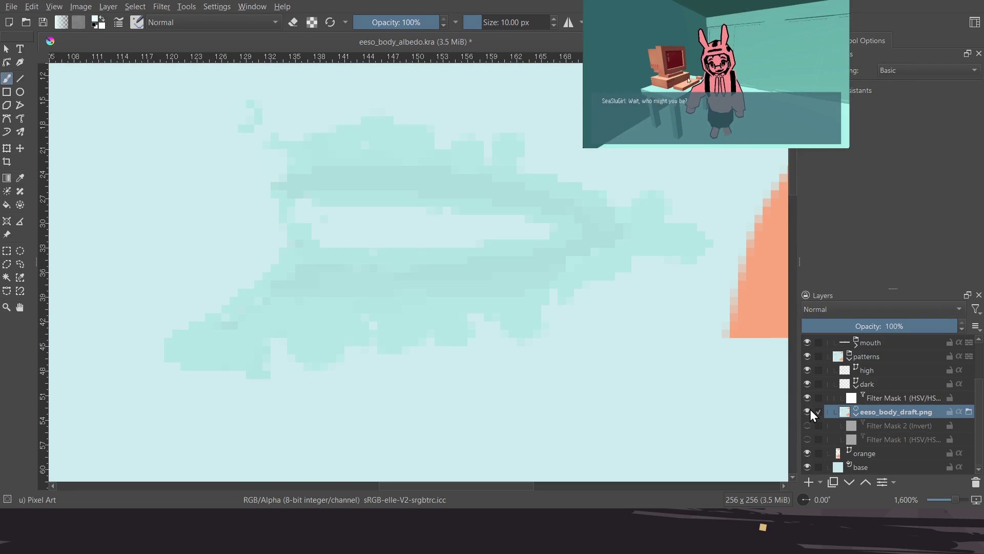
{"action": "left_click", "coordinate": [807, 425]}
{"action": "left_click", "coordinate": [807, 439]}
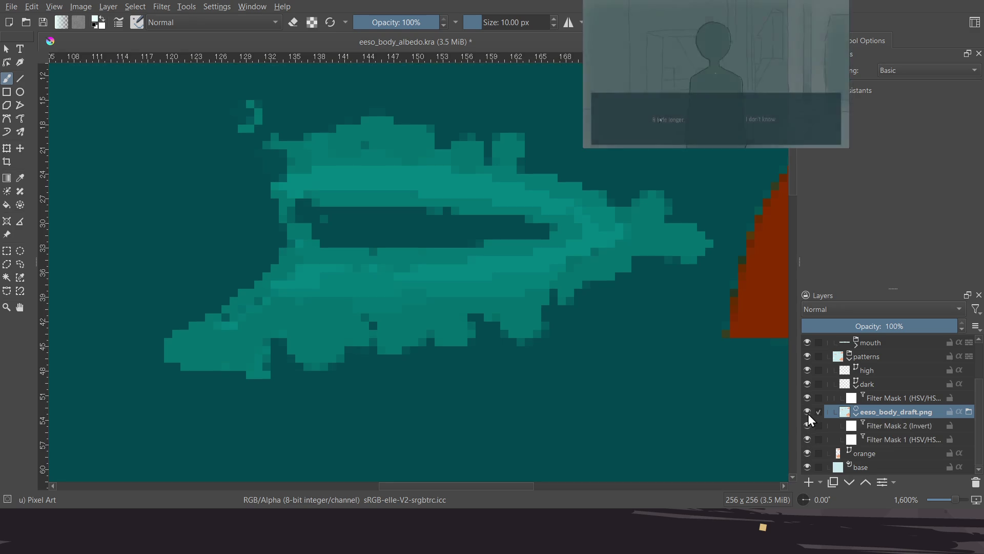
{"action": "left_click", "coordinate": [807, 412]}
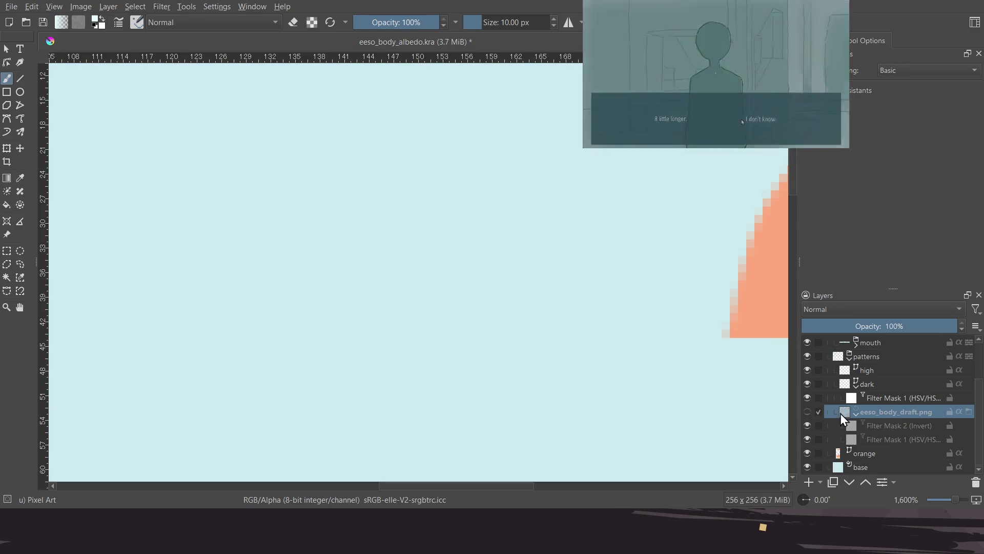
Collapse the draft and dark layers' filter masks and reselect the eeso_body_draft.png layer
{"action": "left_click", "coordinate": [856, 413]}
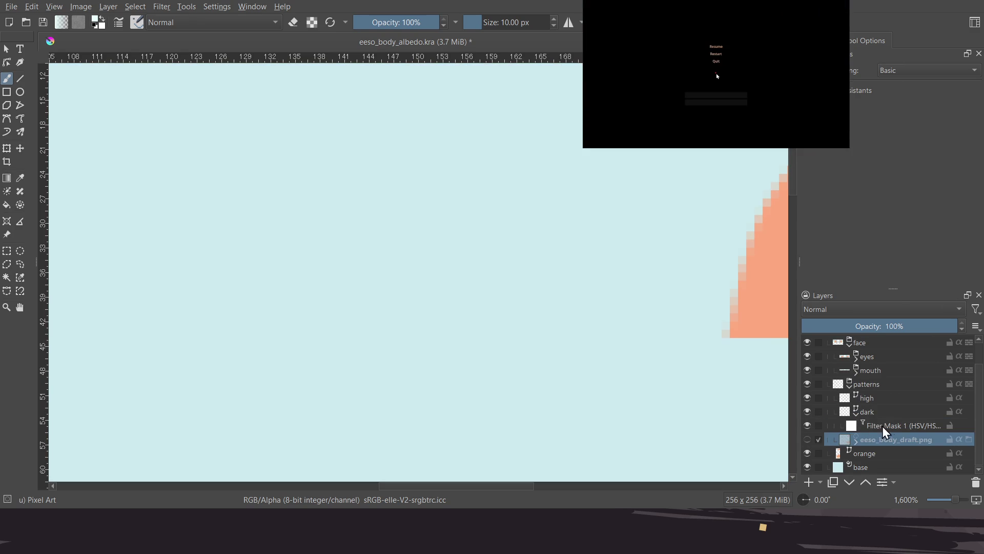
{"action": "left_click", "coordinate": [888, 426]}
{"action": "left_click", "coordinate": [871, 413]}
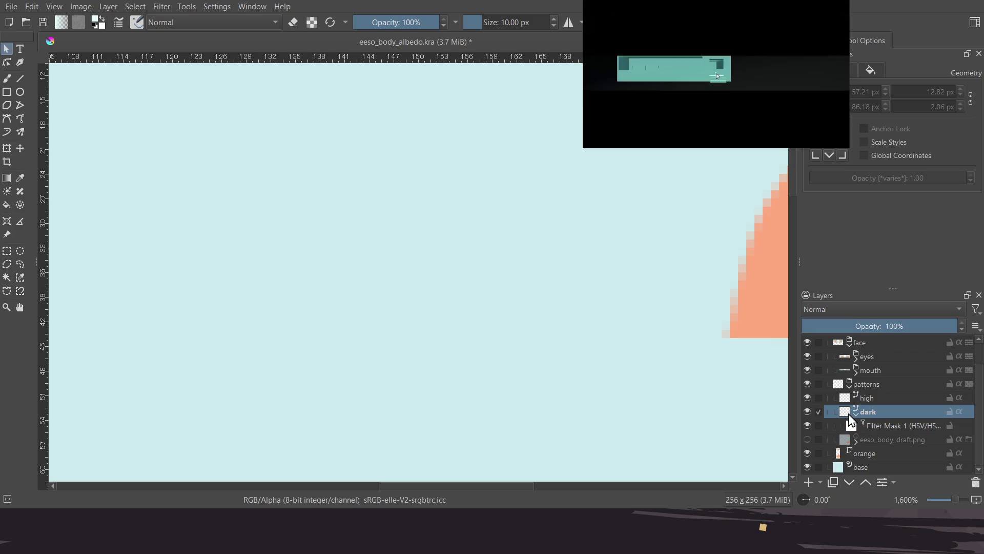
{"action": "left_click", "coordinate": [854, 414]}
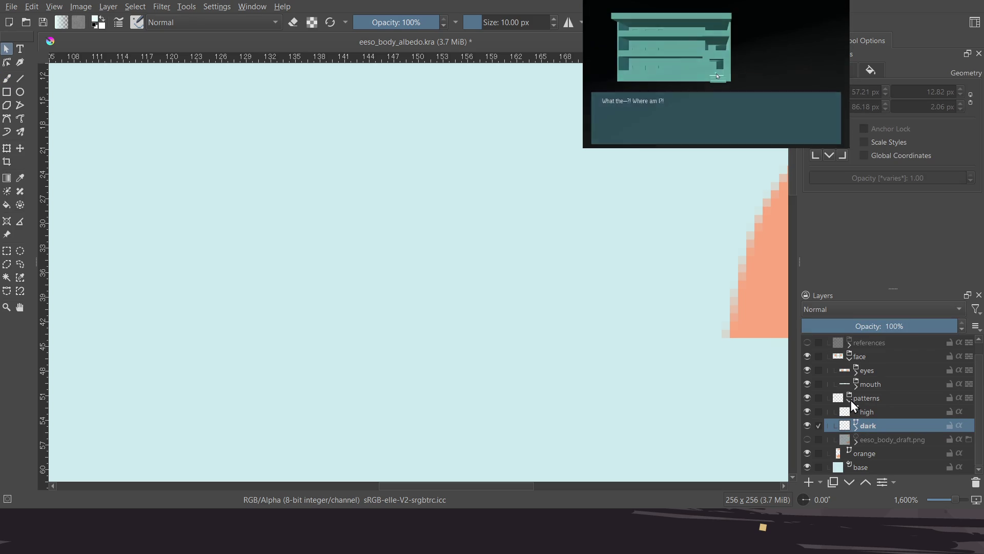
{"action": "left_click", "coordinate": [850, 399]}
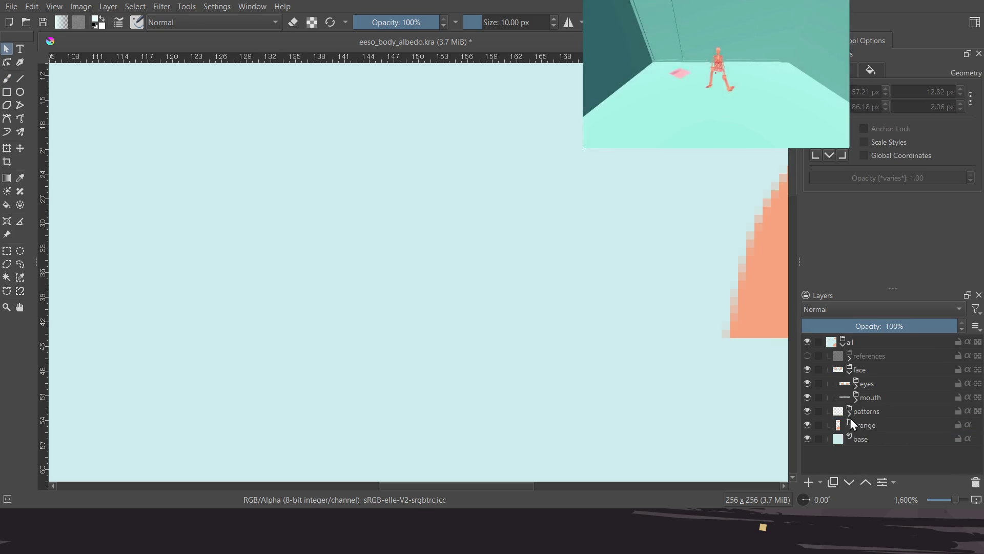
{"action": "left_click", "coordinate": [850, 412]}
{"action": "left_click", "coordinate": [869, 453]}
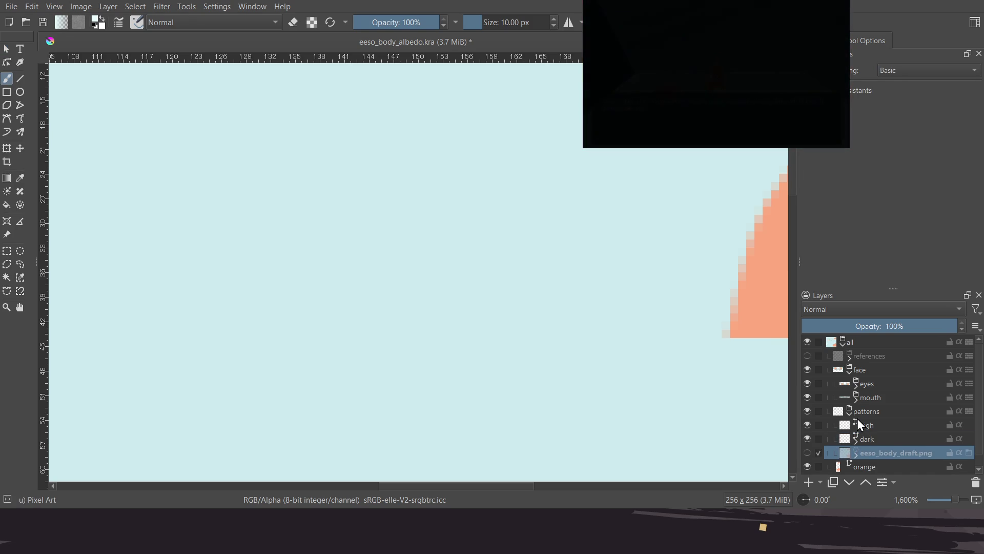
Move eeso_body_draft.png into the references group beneath eeso_body_uv.png and make it visible
{"action": "left_click", "coordinate": [851, 358]}
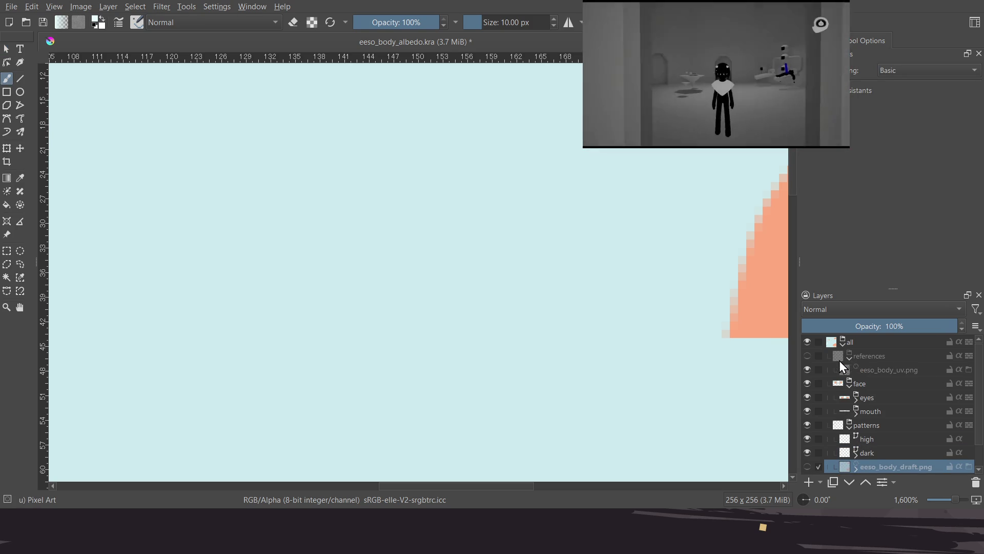
{"action": "left_click", "coordinate": [807, 355]}
{"action": "left_click_drag", "start_coordinate": [869, 461], "coordinate": [869, 374]}
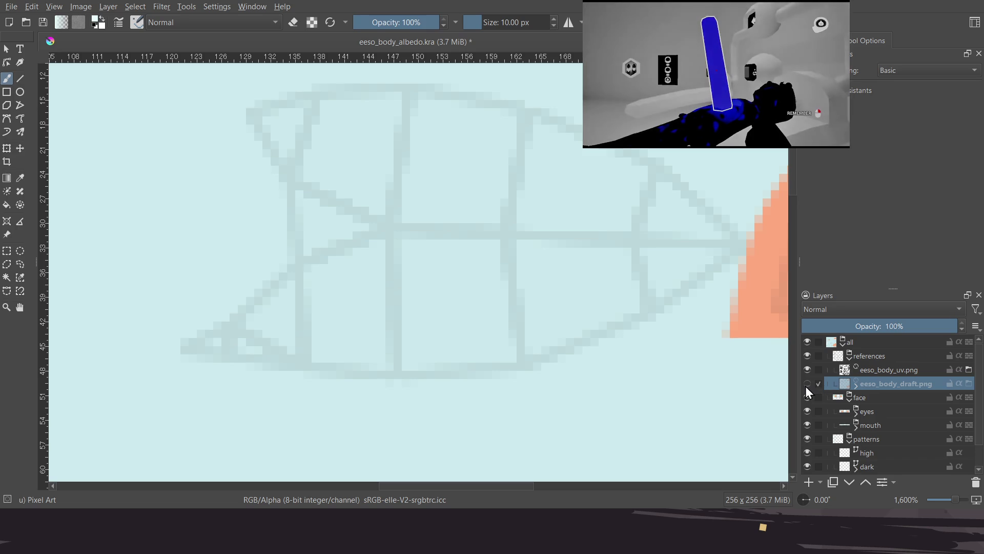
{"action": "left_click", "coordinate": [806, 383]}
{"action": "left_click", "coordinate": [806, 382]}
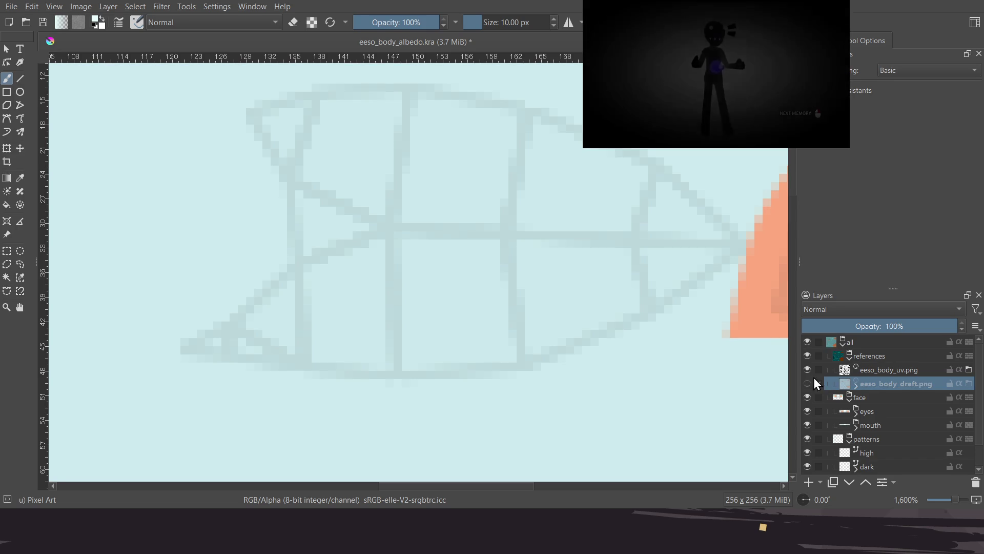
{"action": "left_click", "coordinate": [849, 357]}
{"action": "left_click", "coordinate": [850, 357]}
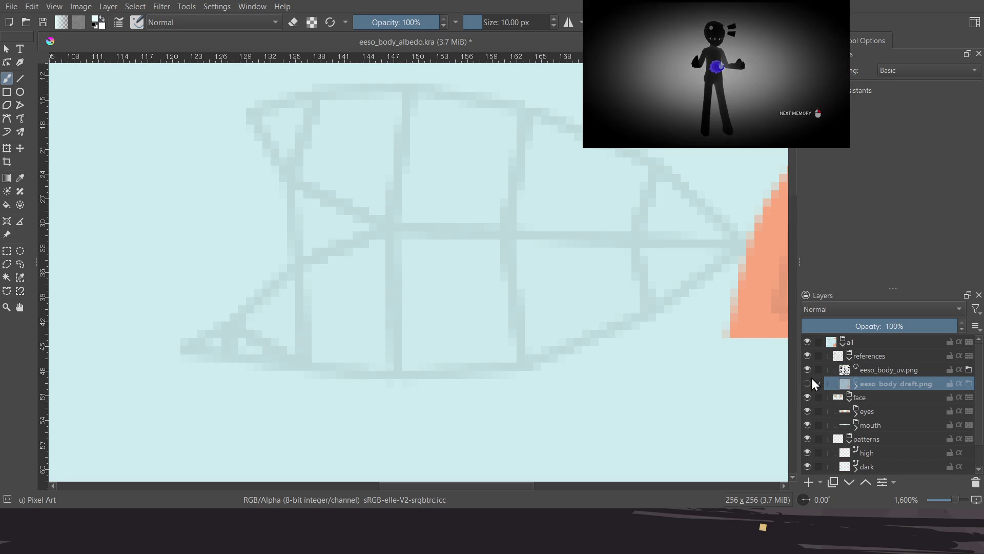
{"action": "left_click", "coordinate": [808, 383]}
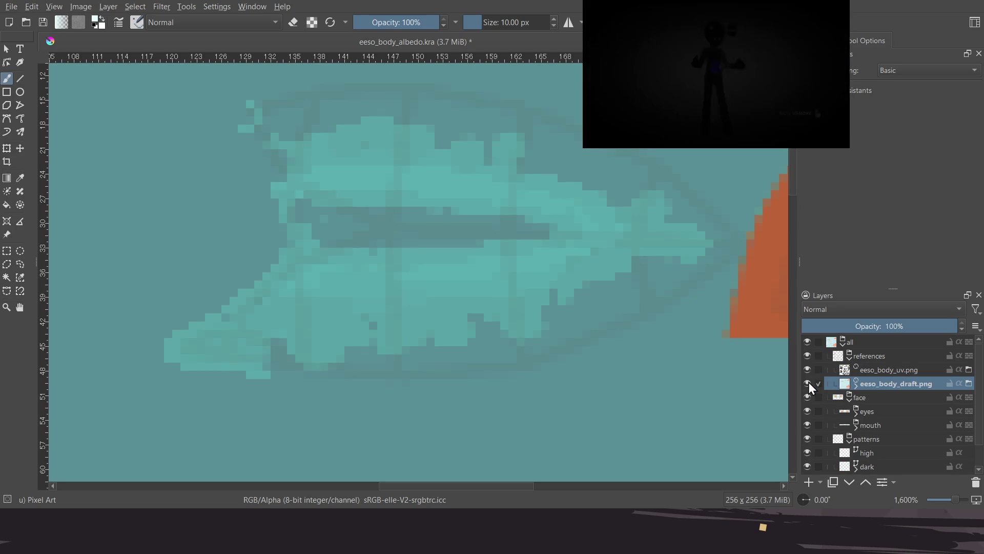
Switch off the draft layer's Invert and Filter Mask 1 filter masks
{"action": "left_click", "coordinate": [857, 388]}
{"action": "left_click", "coordinate": [811, 412]}
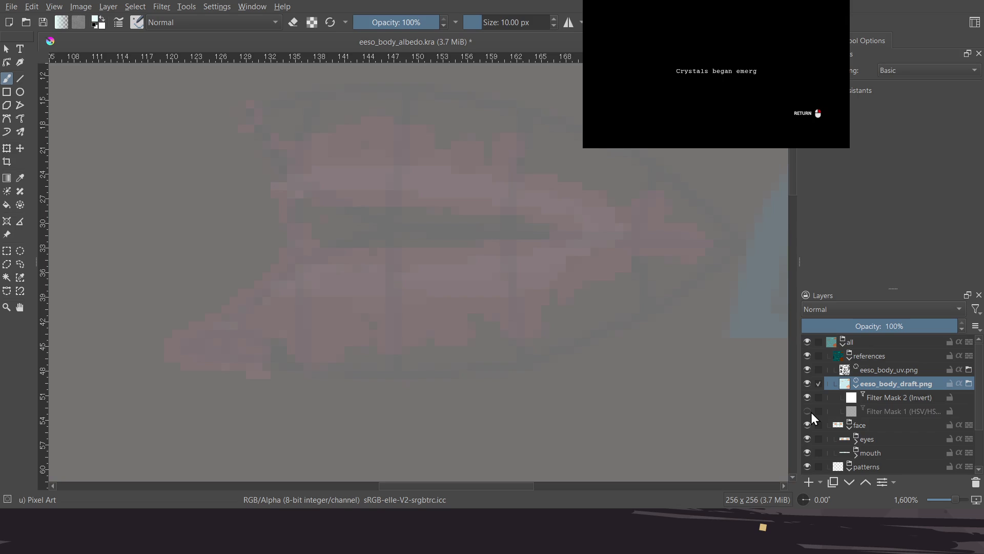
{"action": "left_click", "coordinate": [810, 401]}
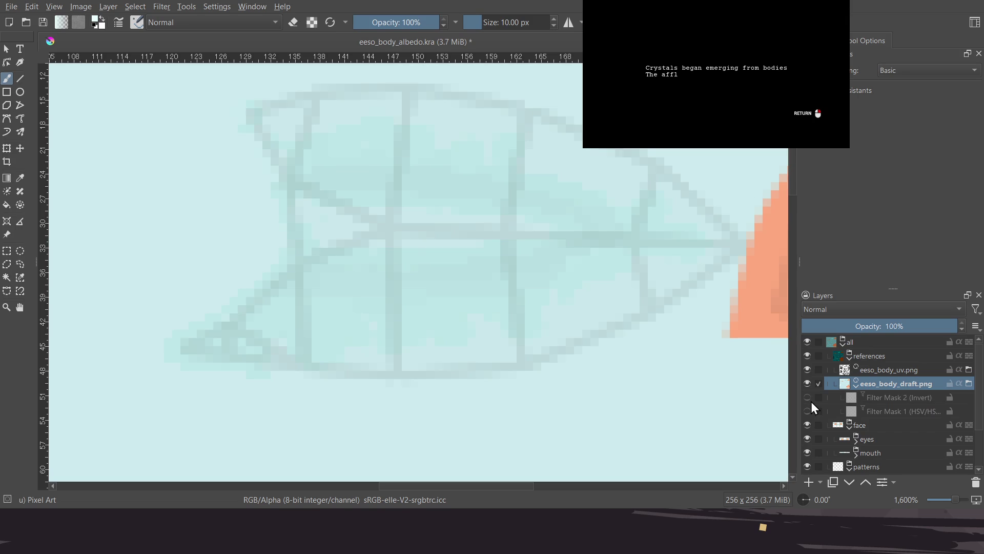
{"action": "left_click", "coordinate": [856, 385]}
Check the eeso_body_uv.png grid, then collapse and hide the whole references group
{"action": "left_click", "coordinate": [849, 357]}
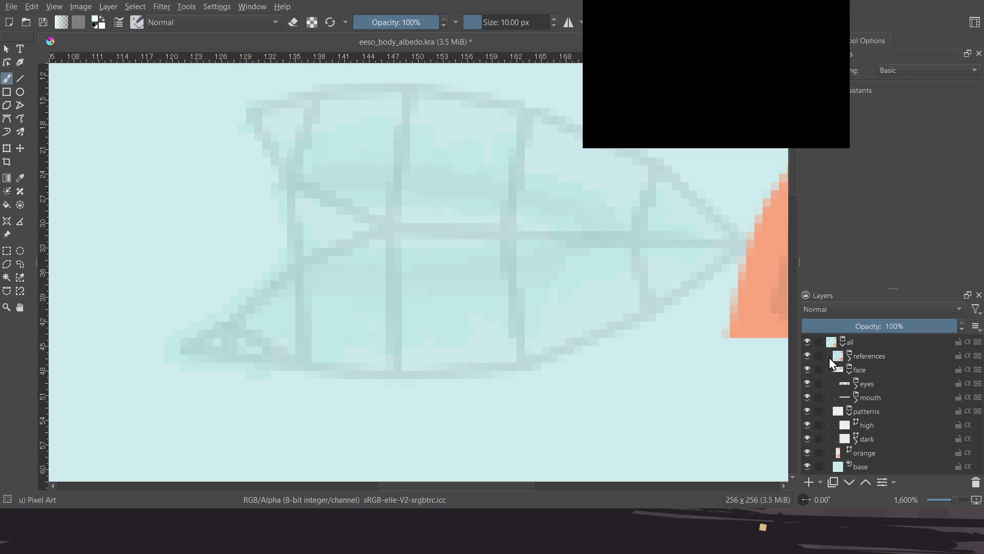
{"action": "left_click", "coordinate": [850, 358]}
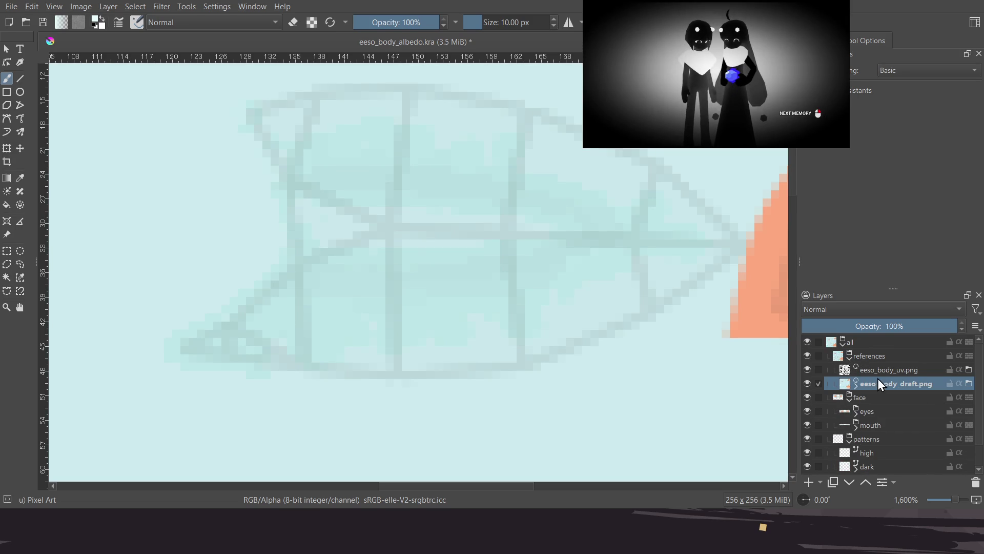
{"action": "left_click", "coordinate": [869, 361]}
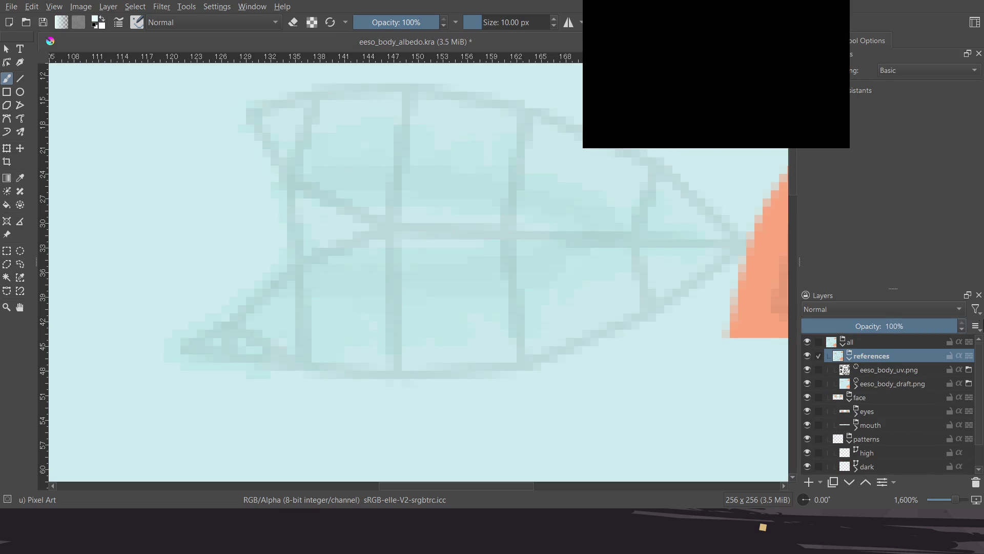
{"action": "left_click", "coordinate": [860, 372]}
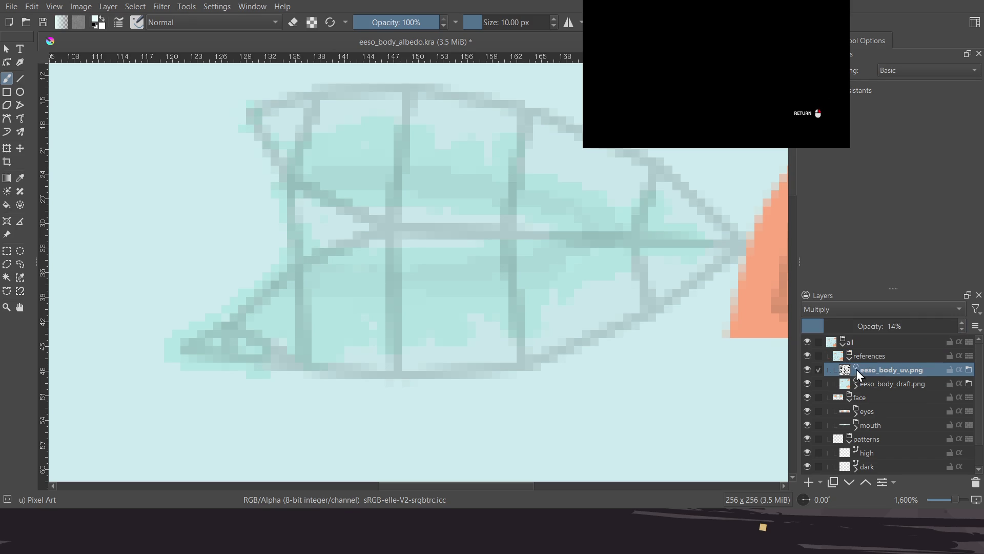
{"action": "left_click", "coordinate": [808, 368]}
{"action": "left_click", "coordinate": [807, 368]}
{"action": "left_click", "coordinate": [848, 357]}
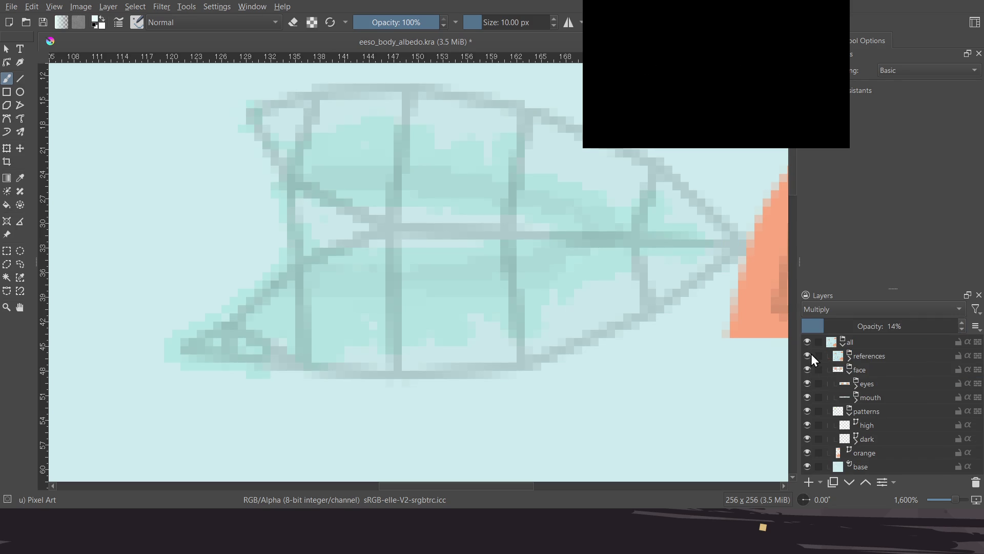
{"action": "left_click", "coordinate": [808, 355]}
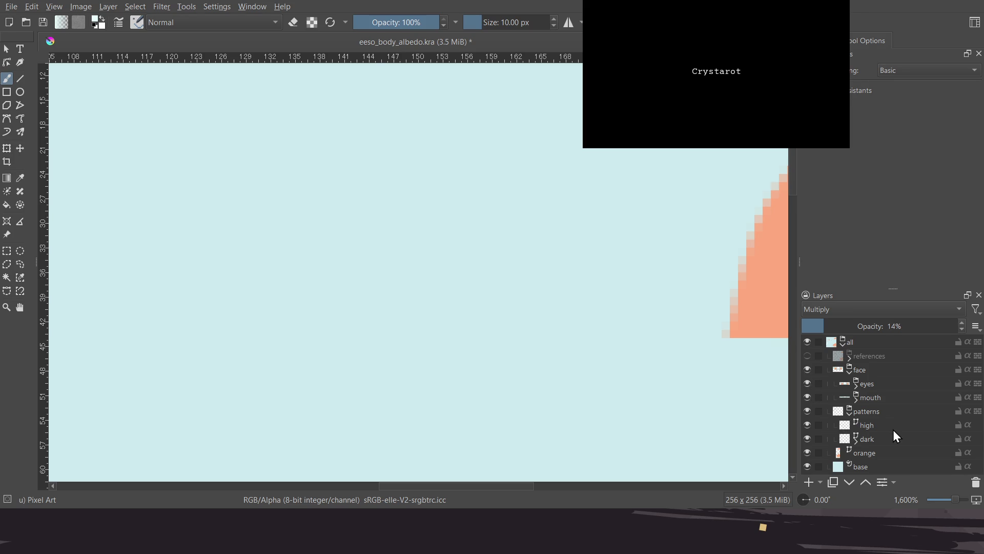
Collapse the patterns group and add Vector Layer 1 directly above it
{"action": "left_click", "coordinate": [850, 411]}
{"action": "left_click", "coordinate": [864, 413]}
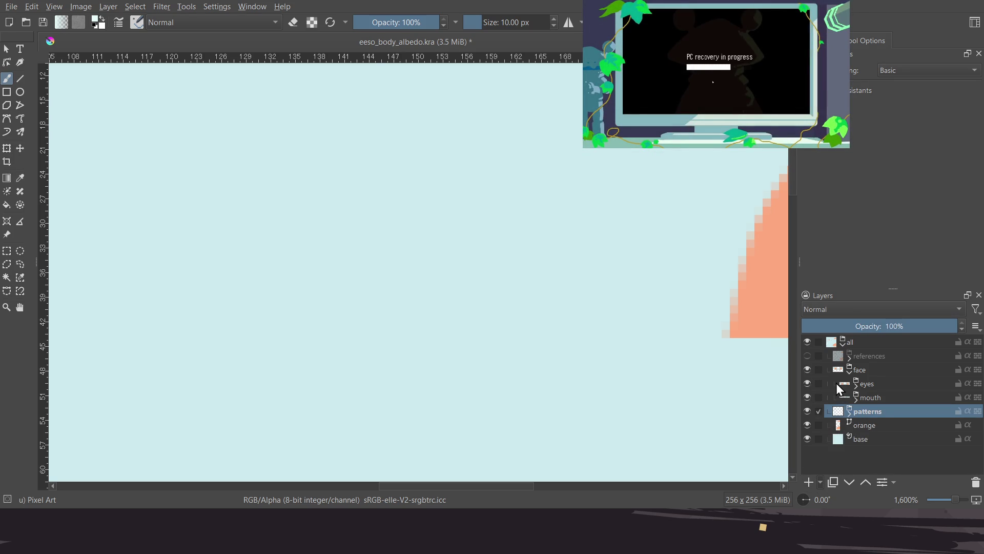
{"action": "key", "text": "shift+Insert"}
{"action": "scroll", "coordinate": [470, 175], "scroll_direction": "right", "scroll_amount": 1}
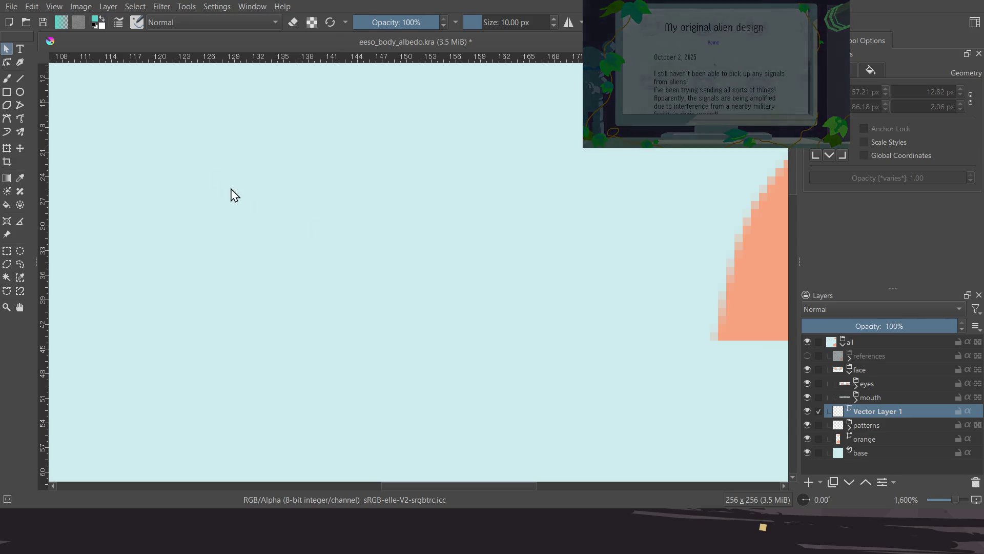
{"action": "left_click", "coordinate": [6, 62]}
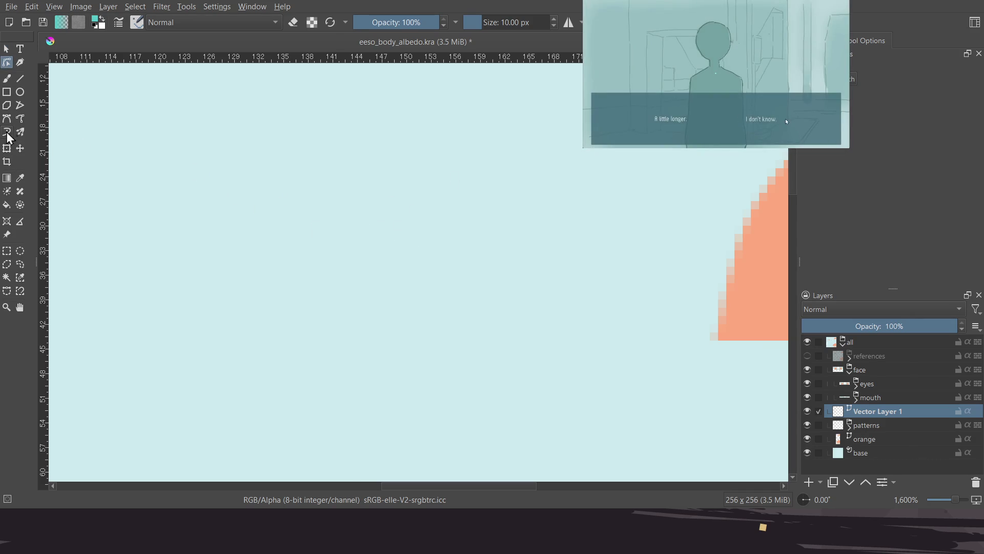
{"action": "left_click", "coordinate": [11, 119]}
Draw a closed three-corner teal triangle left of the orange shape and select it
{"action": "left_click", "coordinate": [285, 231]}
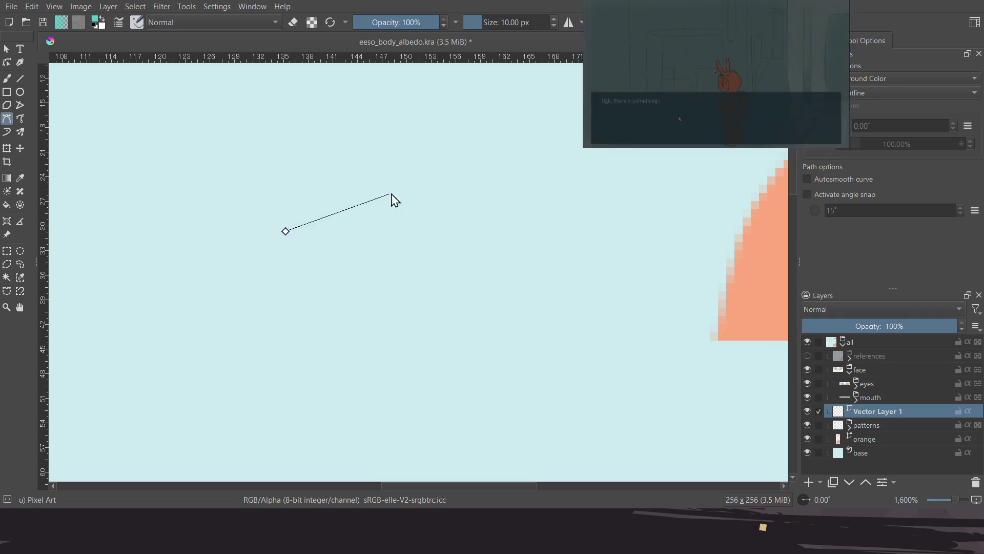
{"action": "left_click", "coordinate": [428, 165]}
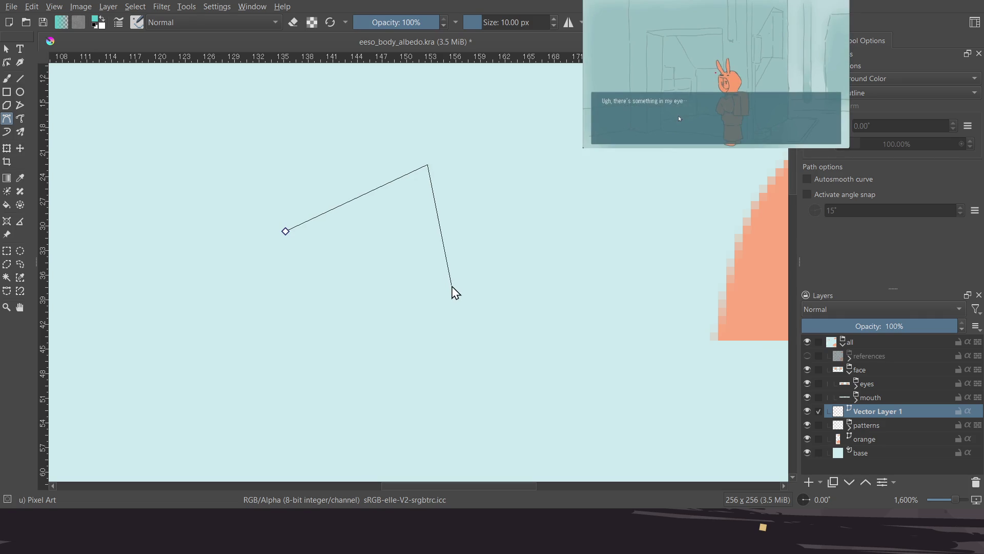
{"action": "left_click", "coordinate": [413, 302]}
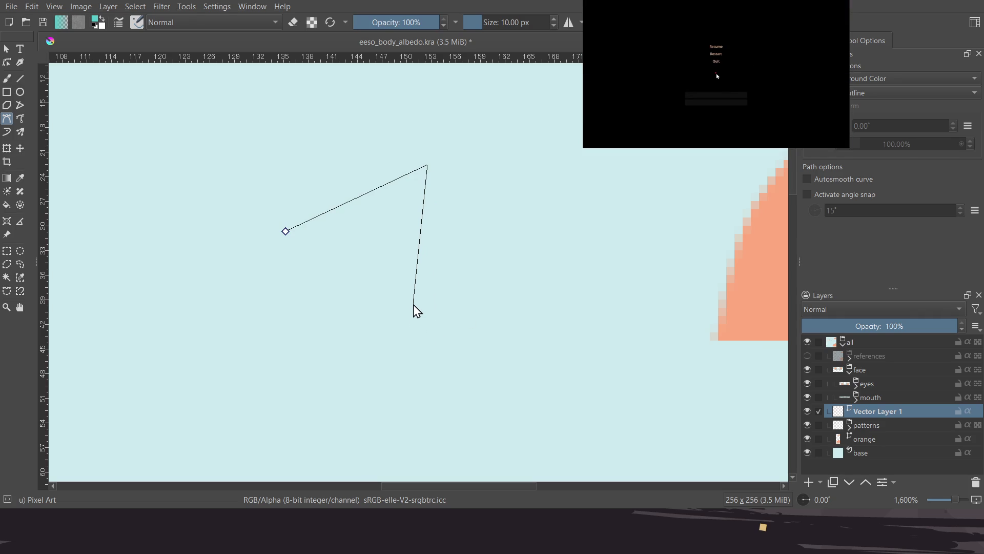
{"action": "left_click", "coordinate": [286, 231]}
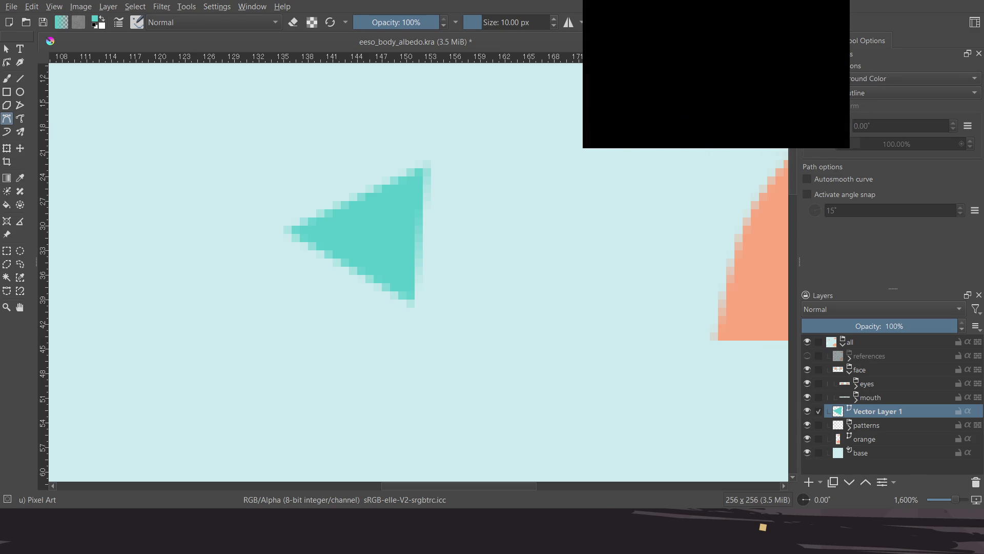
{"action": "left_click", "coordinate": [6, 49]}
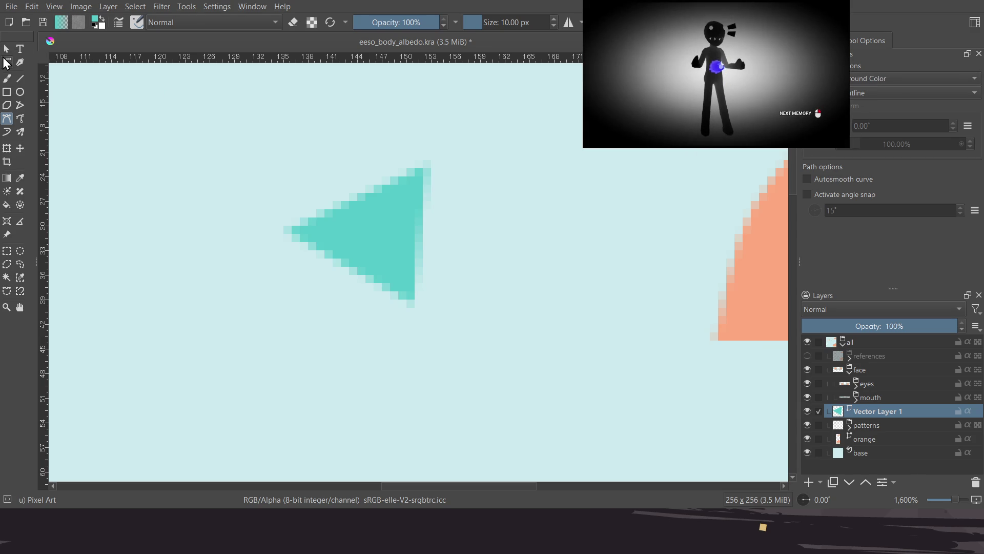
{"action": "left_click", "coordinate": [374, 251]}
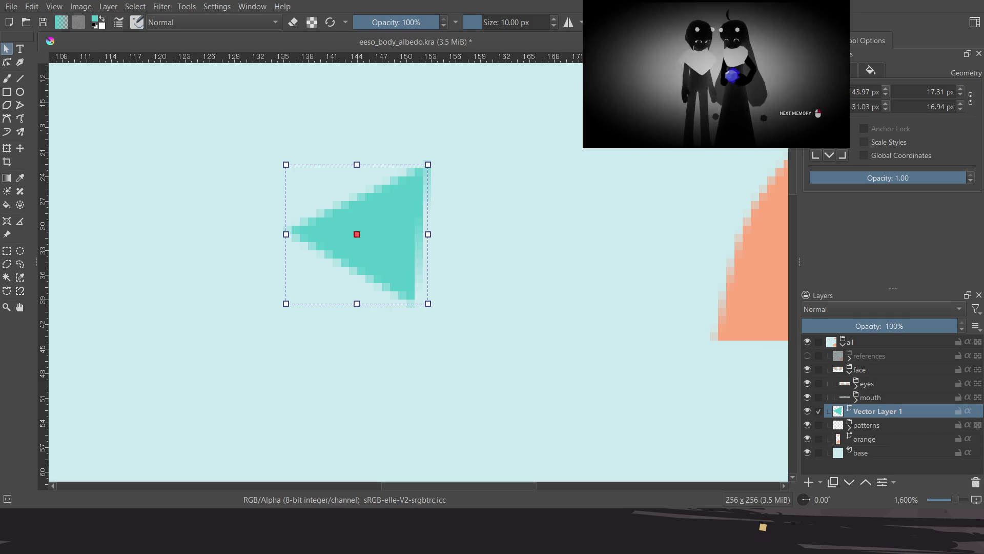
{"action": "left_click", "coordinate": [943, 182]}
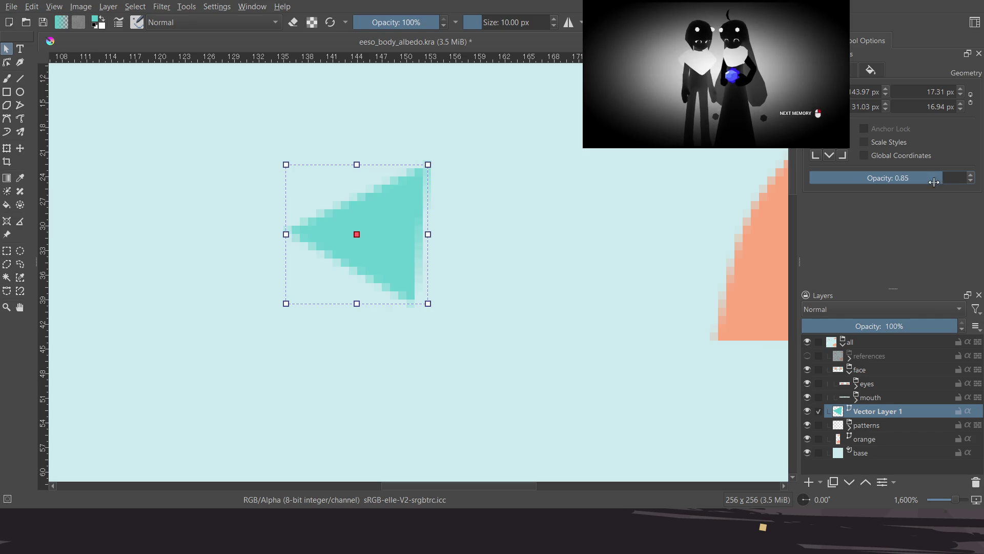
{"action": "left_click_drag", "start_coordinate": [937, 182], "coordinate": [980, 184]}
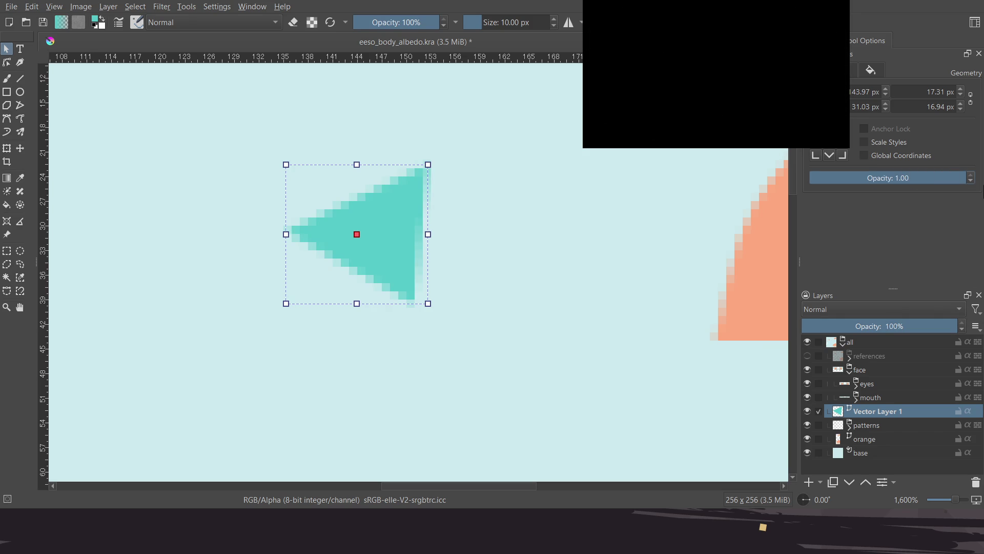
{"action": "left_click", "coordinate": [872, 70]}
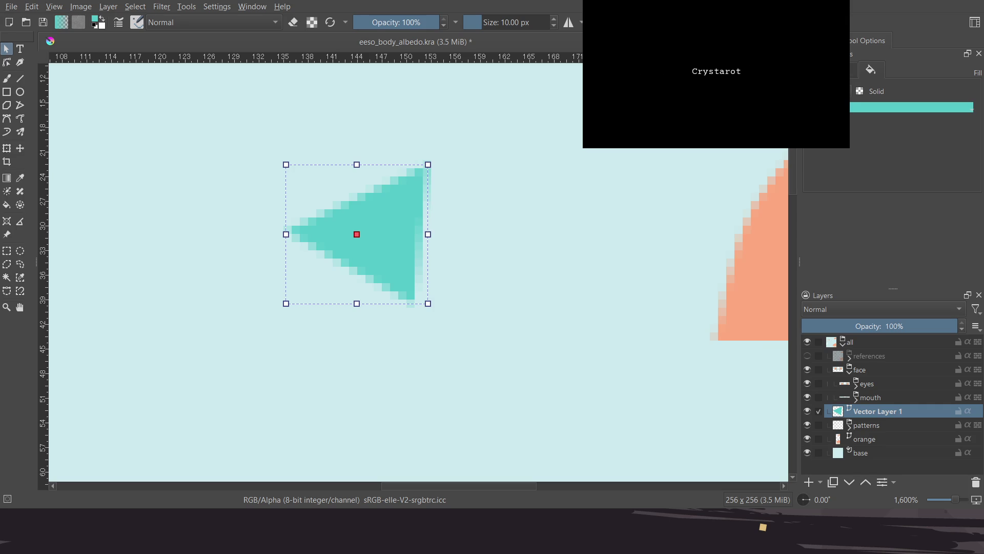
{"action": "left_click", "coordinate": [849, 95]}
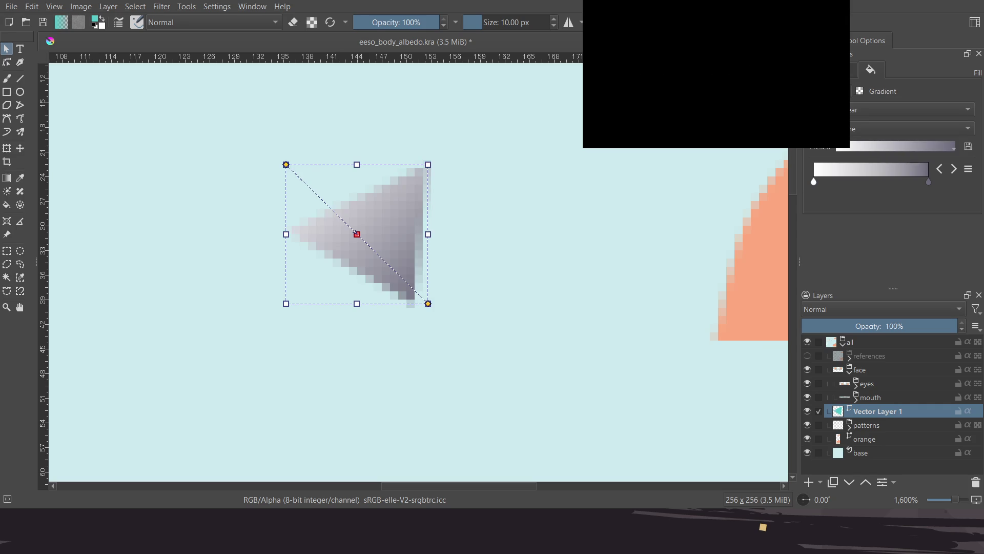
{"action": "left_click", "coordinate": [859, 90]}
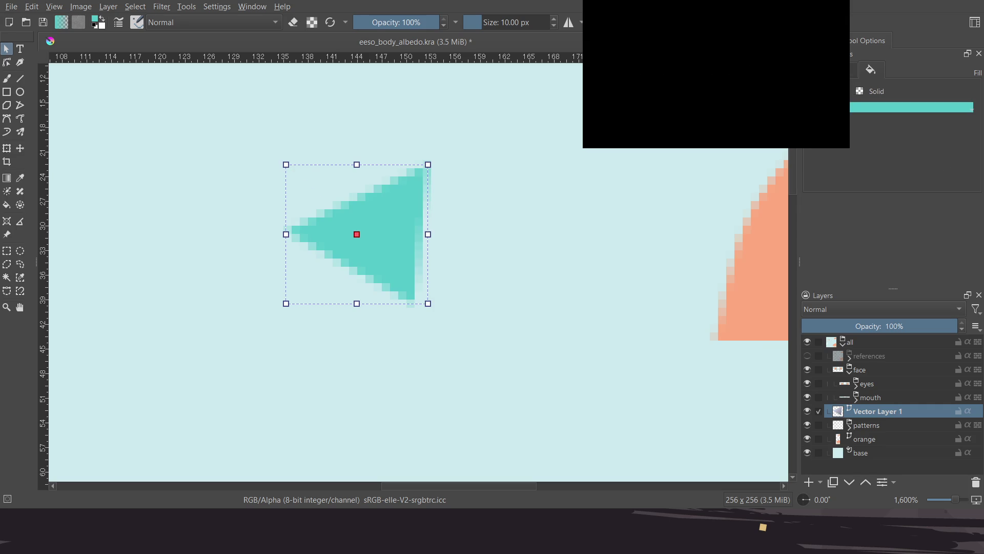
{"action": "left_click", "coordinate": [859, 89]}
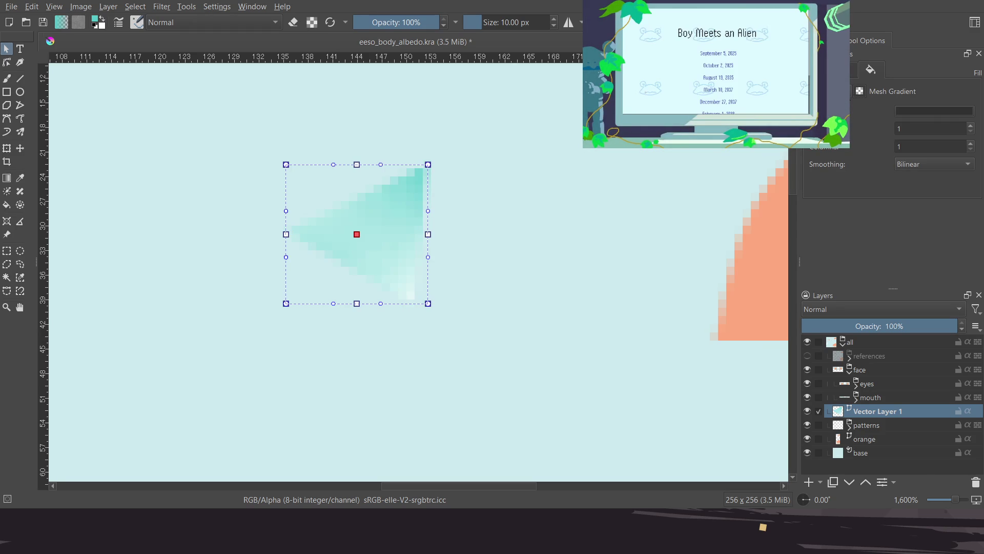
{"action": "left_click", "coordinate": [829, 91]}
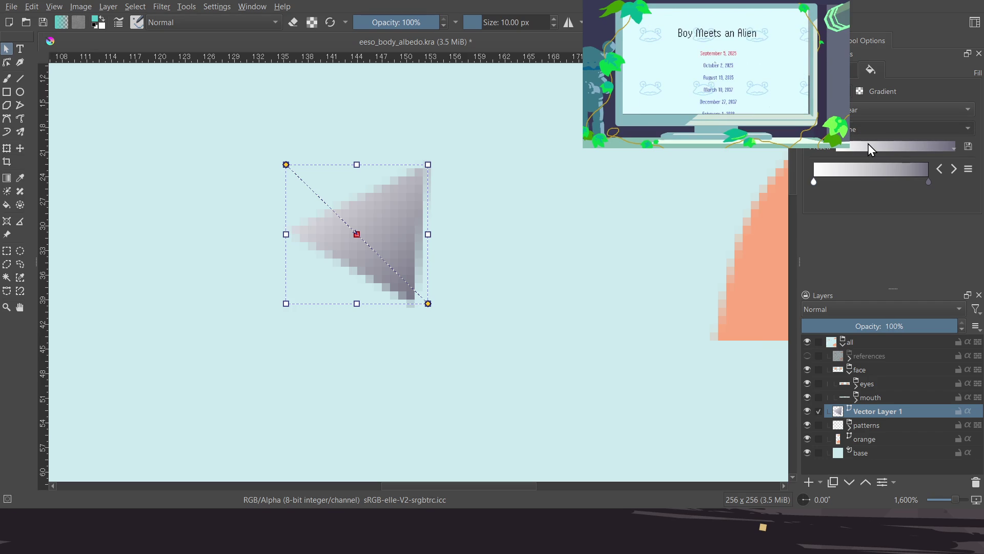
{"action": "scroll", "coordinate": [871, 130], "scroll_direction": "down", "scroll_amount": 1}
{"action": "scroll", "coordinate": [871, 130], "scroll_direction": "down", "scroll_amount": 1}
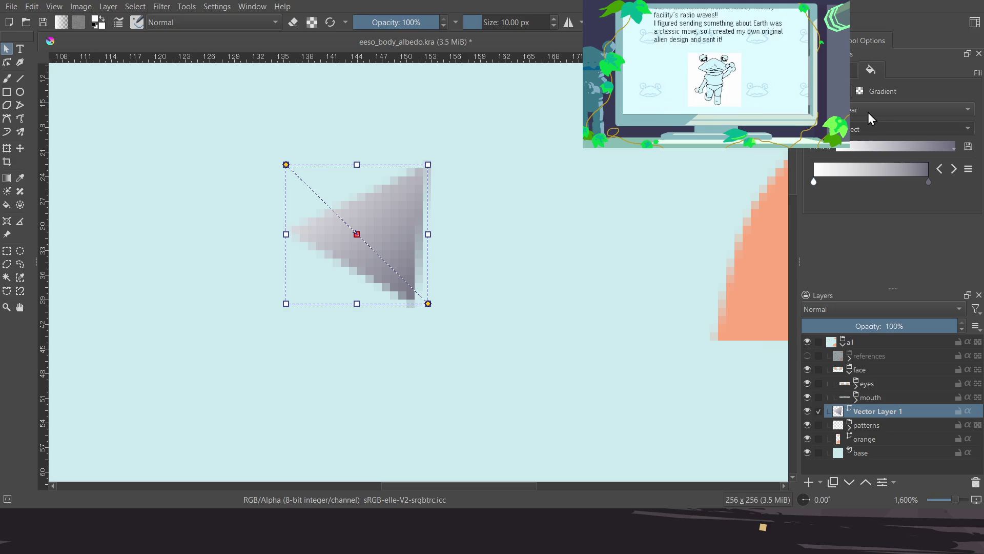
{"action": "scroll", "coordinate": [868, 110], "scroll_direction": "down", "scroll_amount": 2}
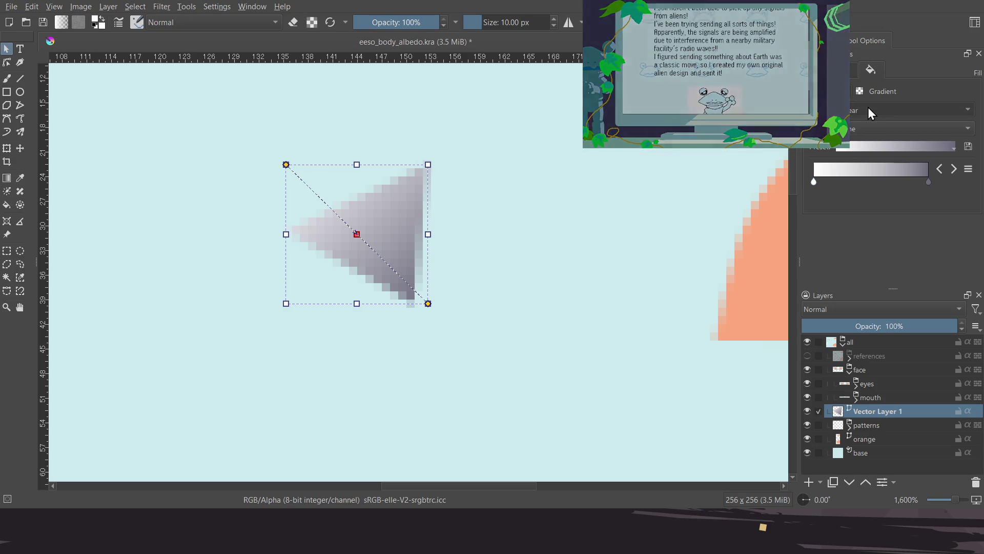
{"action": "scroll", "coordinate": [869, 123], "scroll_direction": "up", "scroll_amount": 2}
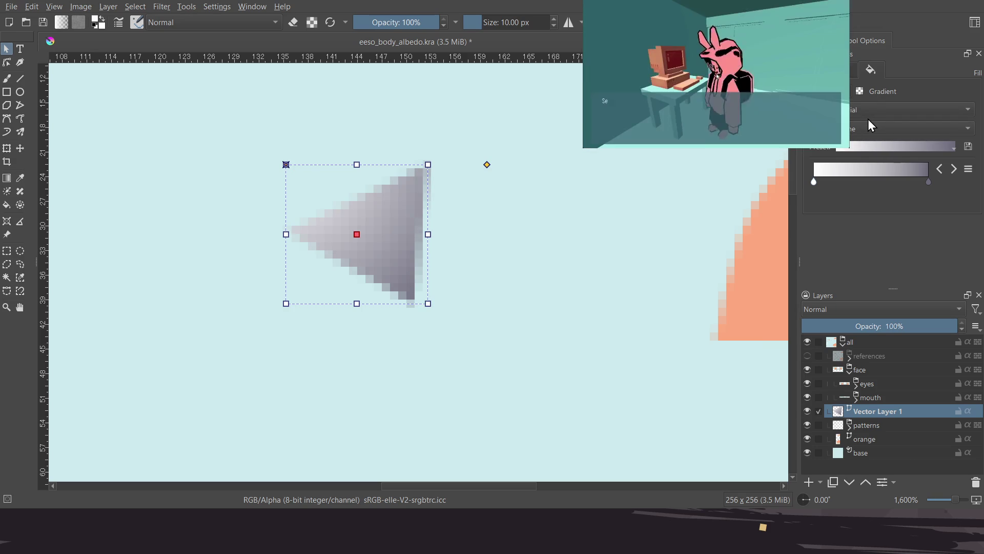
{"action": "scroll", "coordinate": [870, 107], "scroll_direction": "up", "scroll_amount": 1}
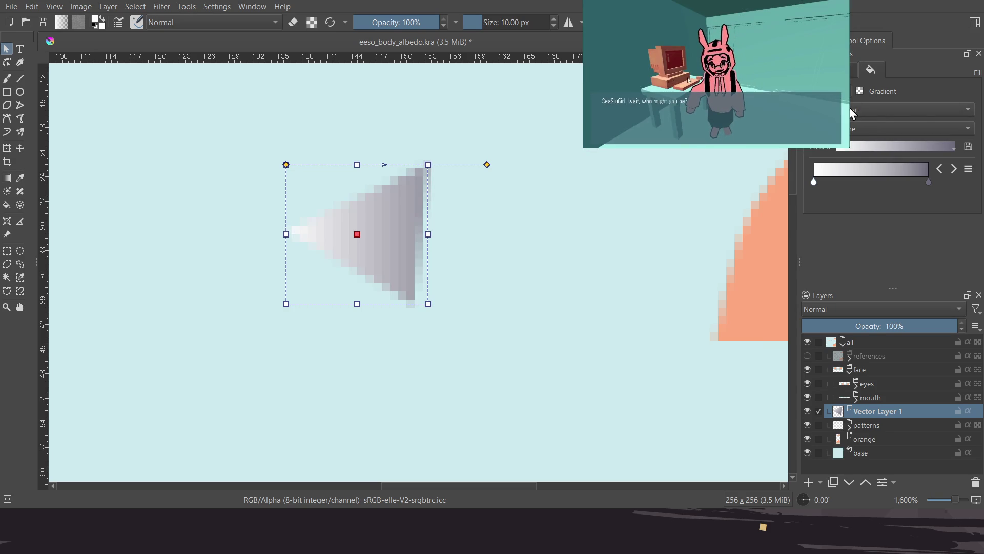
{"action": "left_click", "coordinate": [834, 91]}
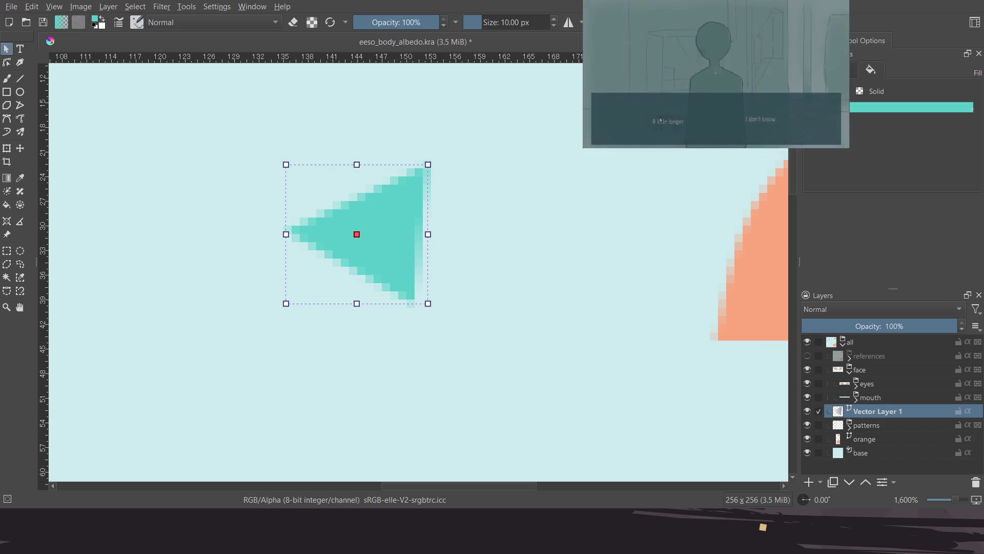
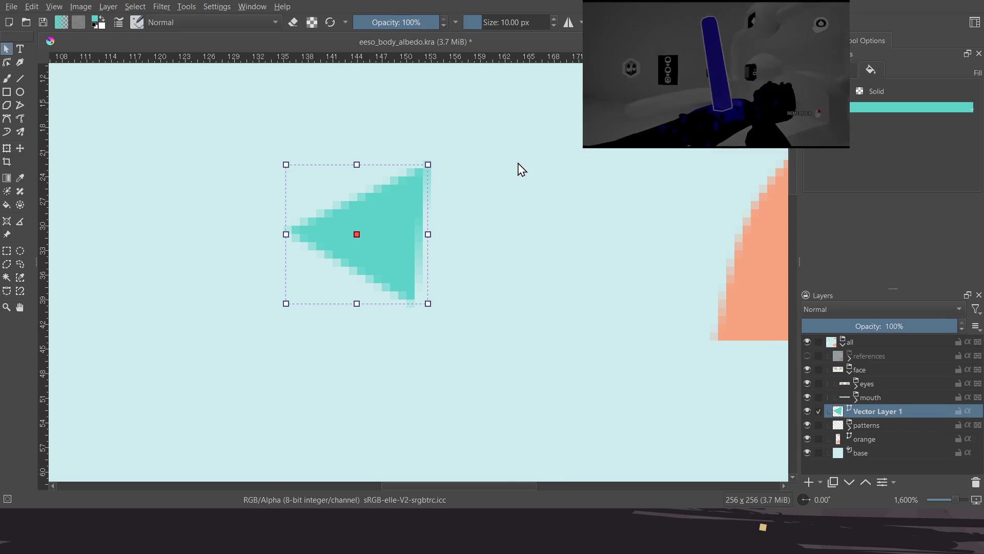
Try a blur filter mask on the teal triangle, then remove it so the triangle stays sharp
{"action": "key", "text": "ctrl+f"}
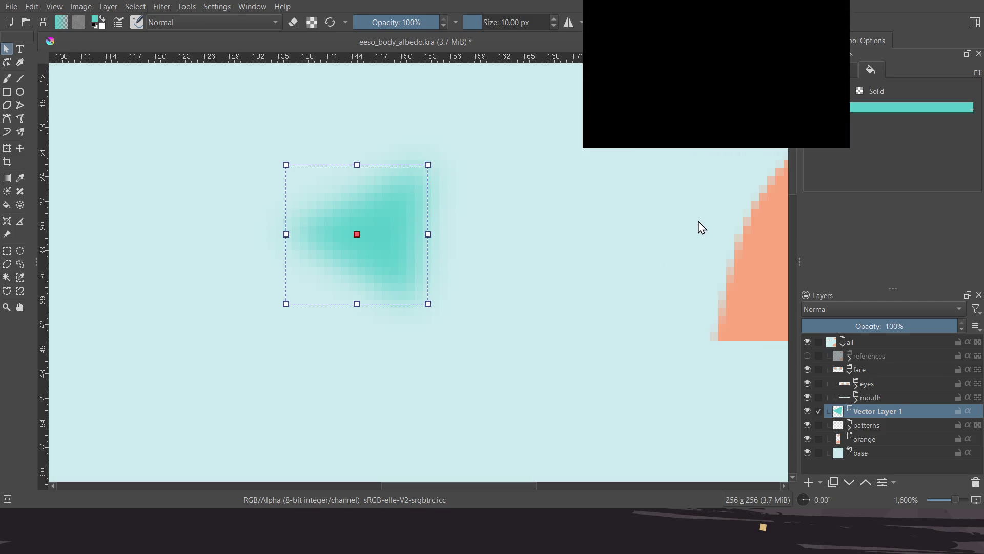
{"action": "key", "text": "Return"}
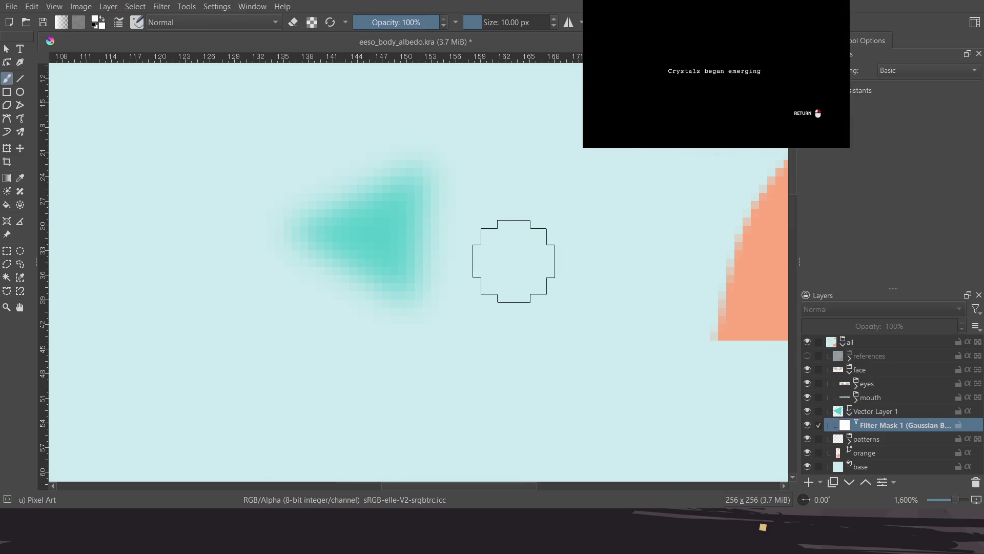
{"action": "scroll", "coordinate": [510, 262], "scroll_direction": "down", "scroll_amount": 3}
{"action": "middle_click_drag", "start_coordinate": [510, 262], "coordinate": [532, 194]}
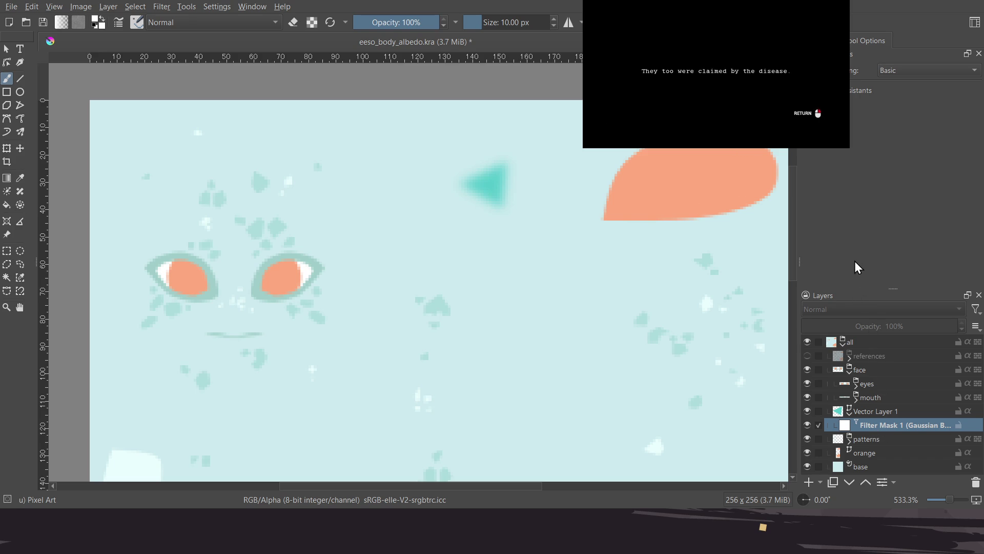
{"action": "key", "text": "shift+Delete"}
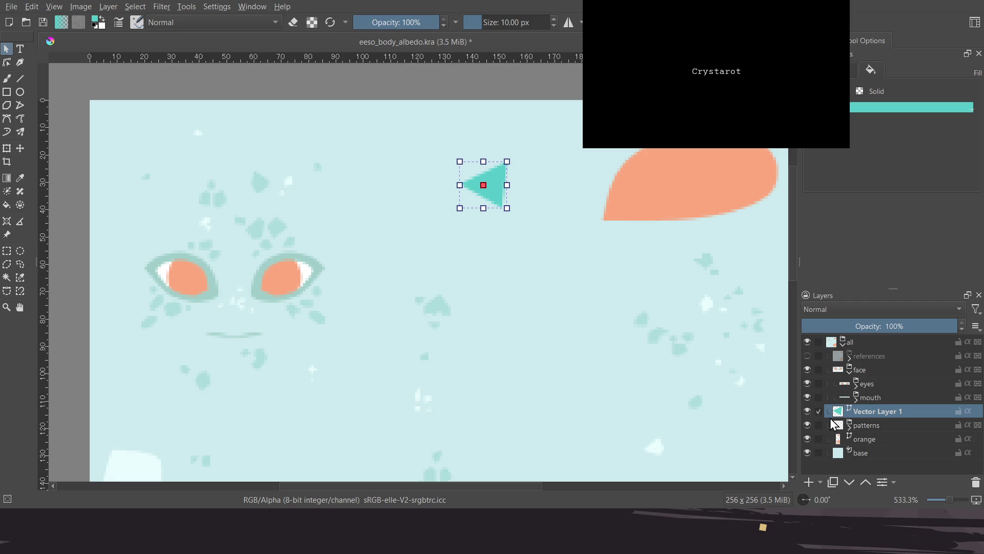
Make the wireframe reference layer visible over the triangle area
{"action": "left_click", "coordinate": [806, 356]}
{"action": "left_click", "coordinate": [807, 356]}
{"action": "left_click", "coordinate": [807, 355]}
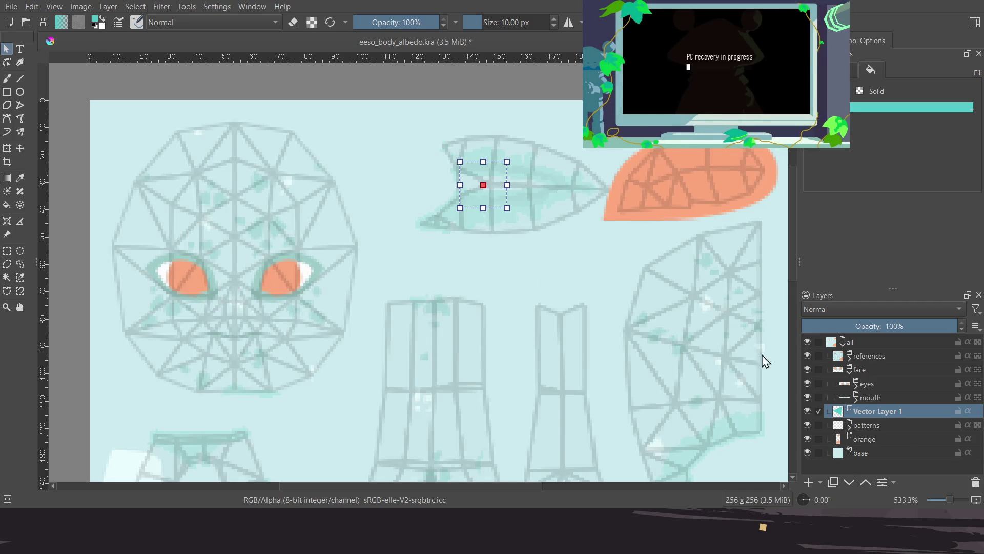
{"action": "scroll", "coordinate": [477, 179], "scroll_direction": "up", "scroll_amount": 1, "text": "ctrl"}
{"action": "middle_click_drag", "start_coordinate": [488, 192], "coordinate": [496, 234]}
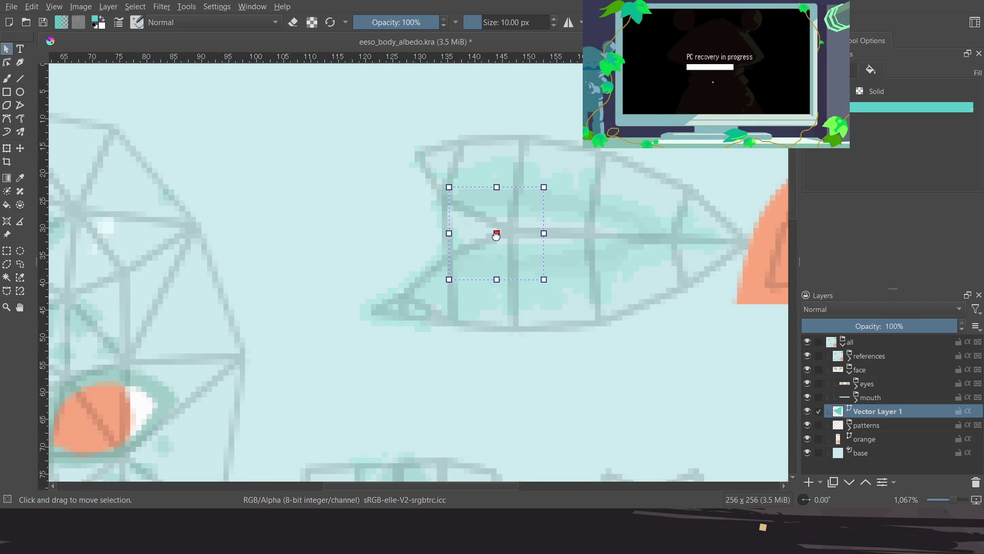
Wrap the triangle layer in a new group named 'shade'
{"action": "key", "text": "ctrl+g"}
{"action": "double_click", "coordinate": [870, 411]}
{"action": "type", "text": "dark"}
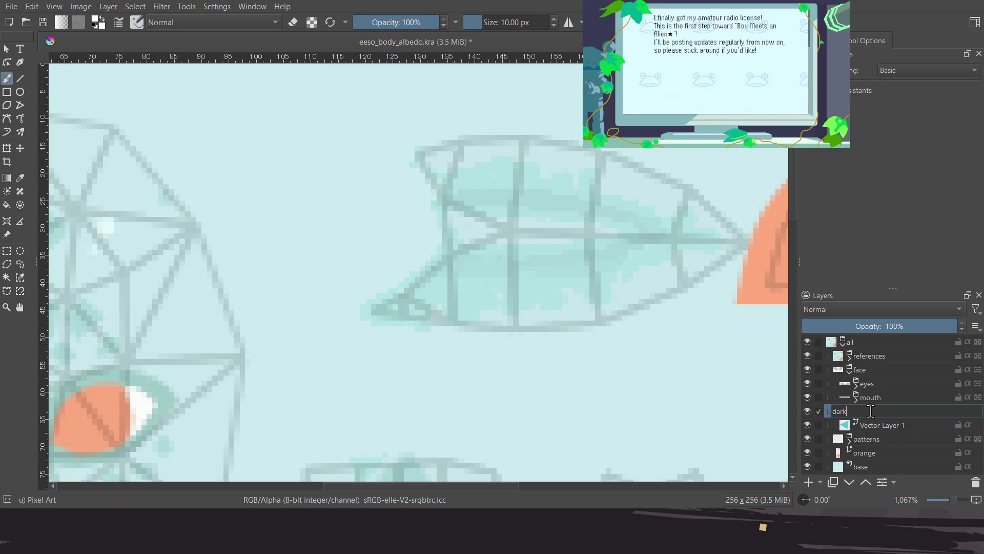
{"action": "key", "text": "BackSpace"}
{"action": "key", "text": "BackSpace"}
{"action": "key", "text": "BackSpace"}
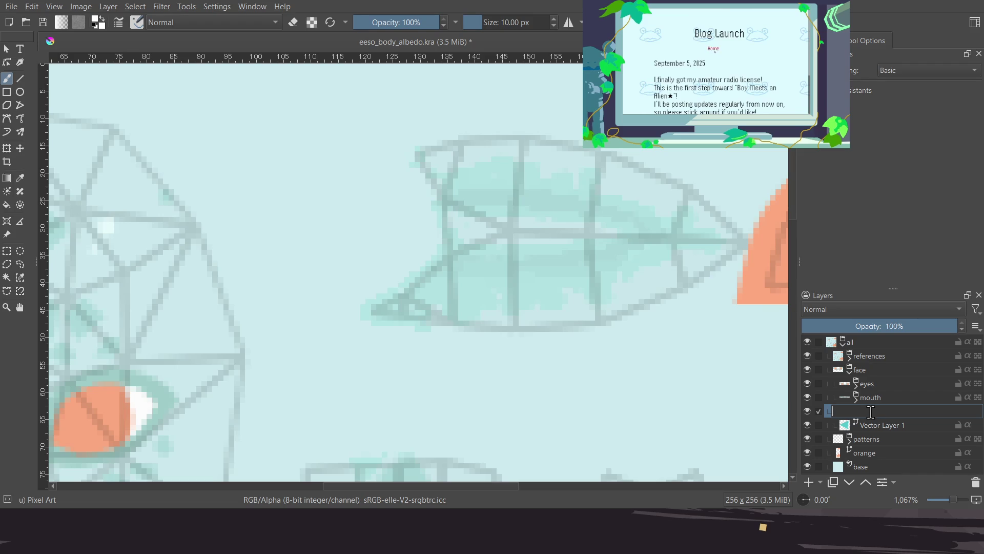
{"action": "type", "text": "sha"}
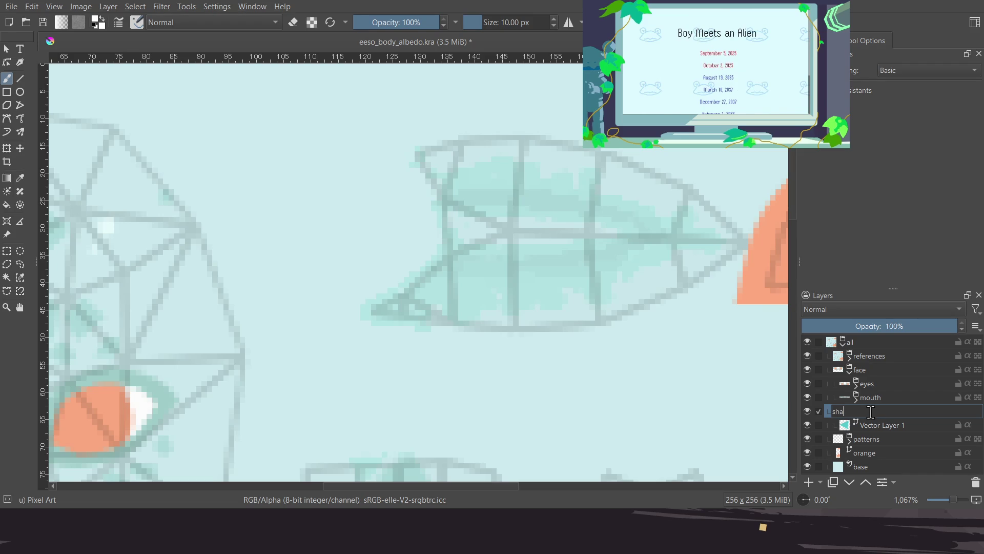
{"action": "type", "text": "de"}
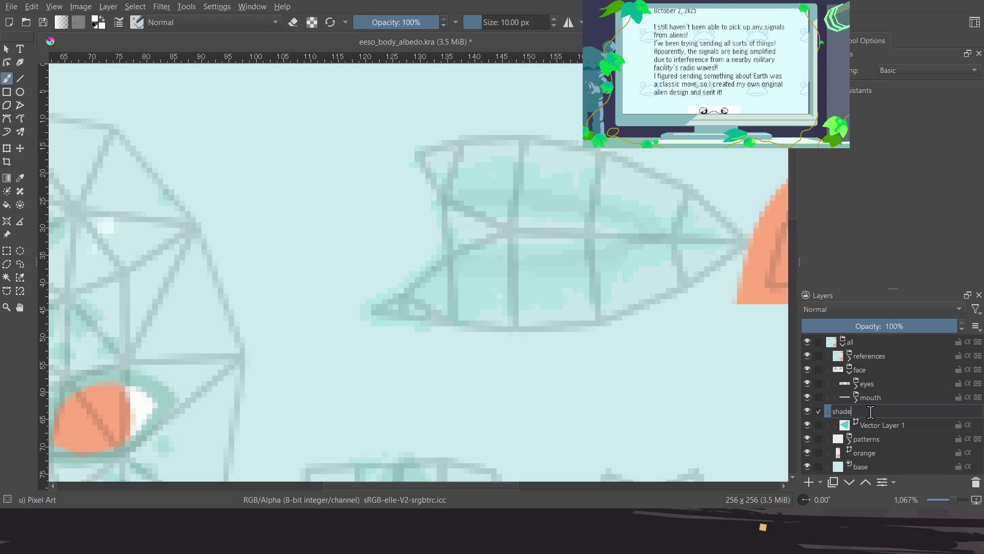
{"action": "key", "text": "Return"}
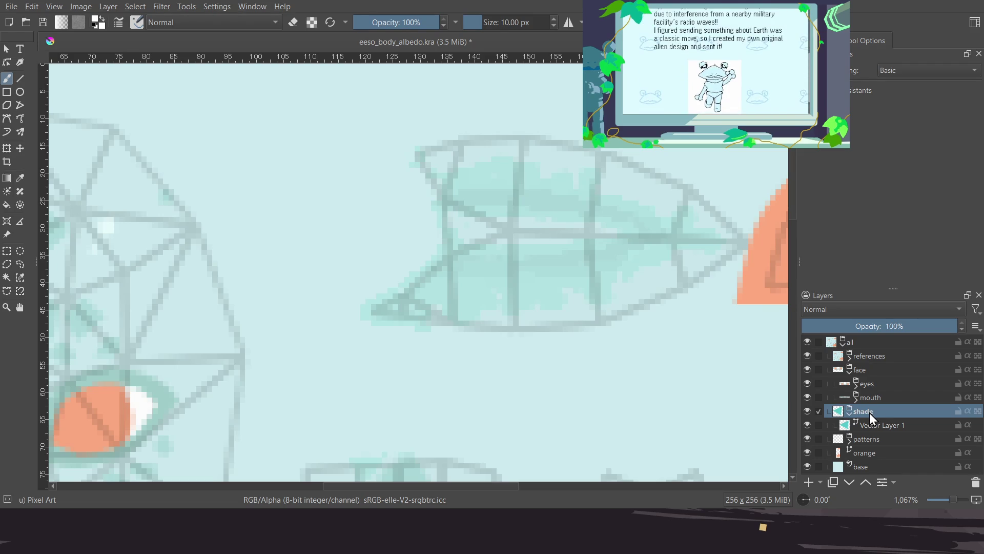
Rename the triangle layer inside shade to 'dark_1'
{"action": "left_click", "coordinate": [846, 369]}
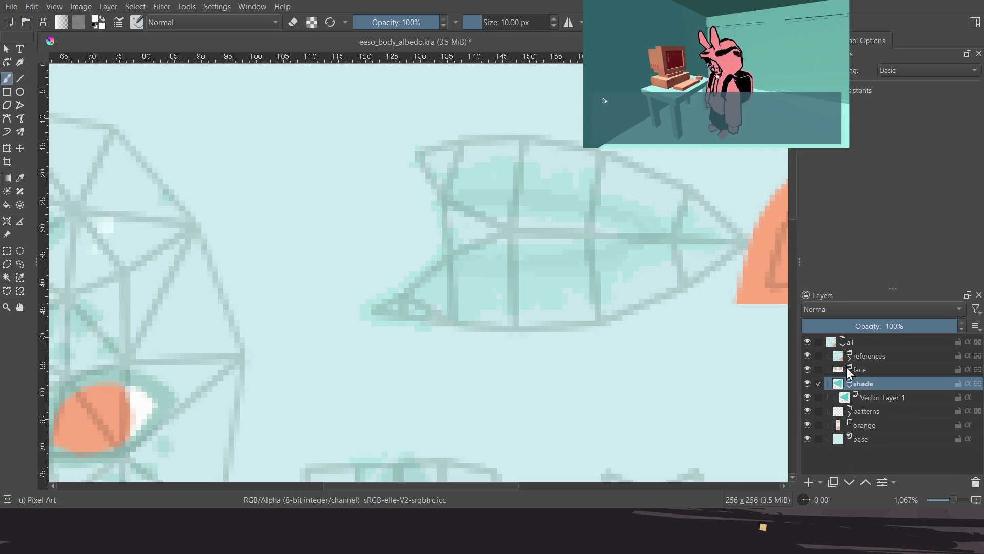
{"action": "double_click", "coordinate": [873, 398]}
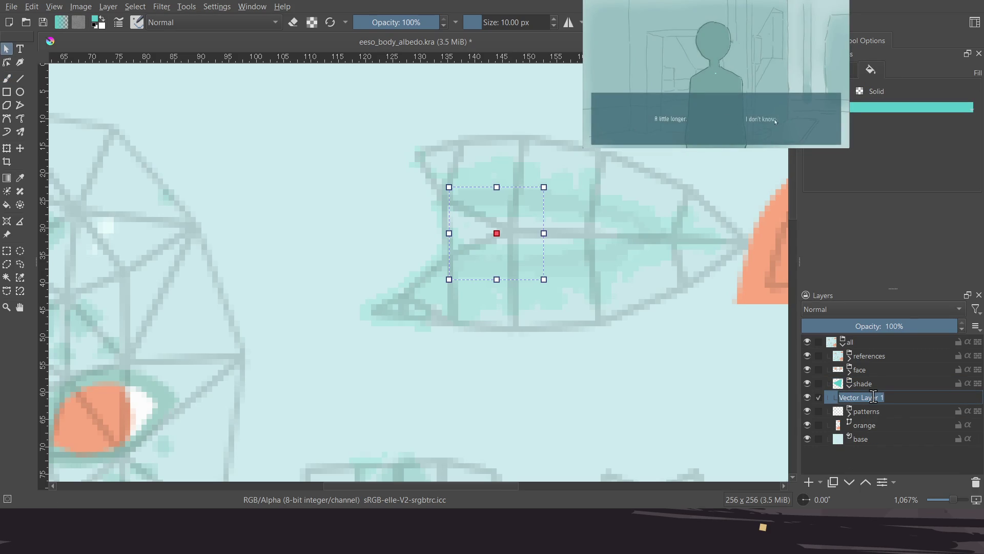
{"action": "type", "text": "dark"}
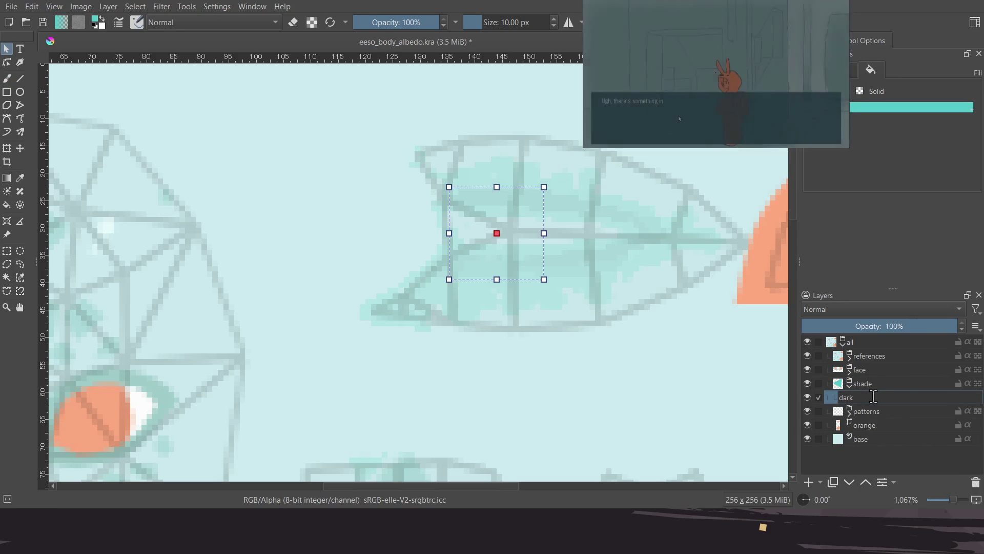
{"action": "type", "text": "_1"}
{"action": "key", "text": "Return"}
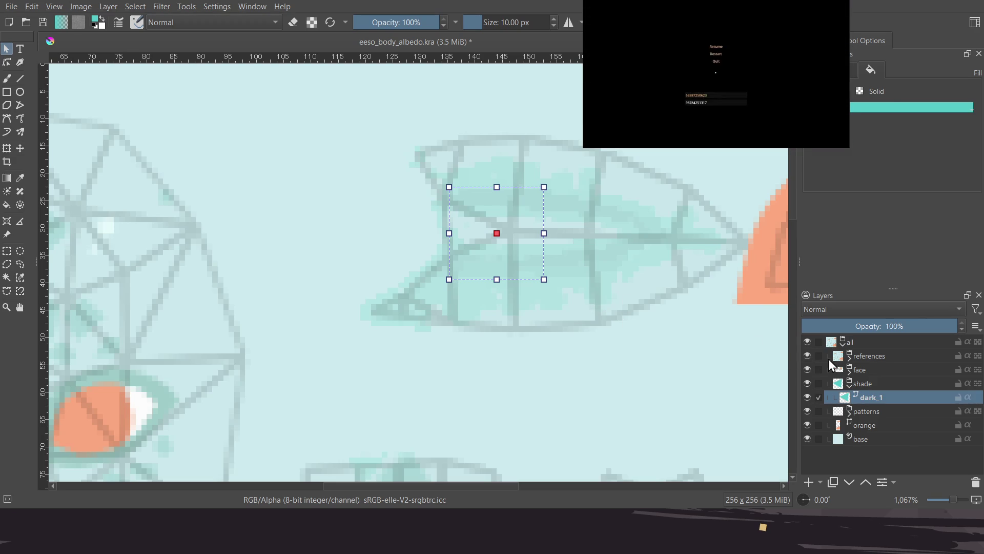
{"action": "left_click", "coordinate": [847, 360]}
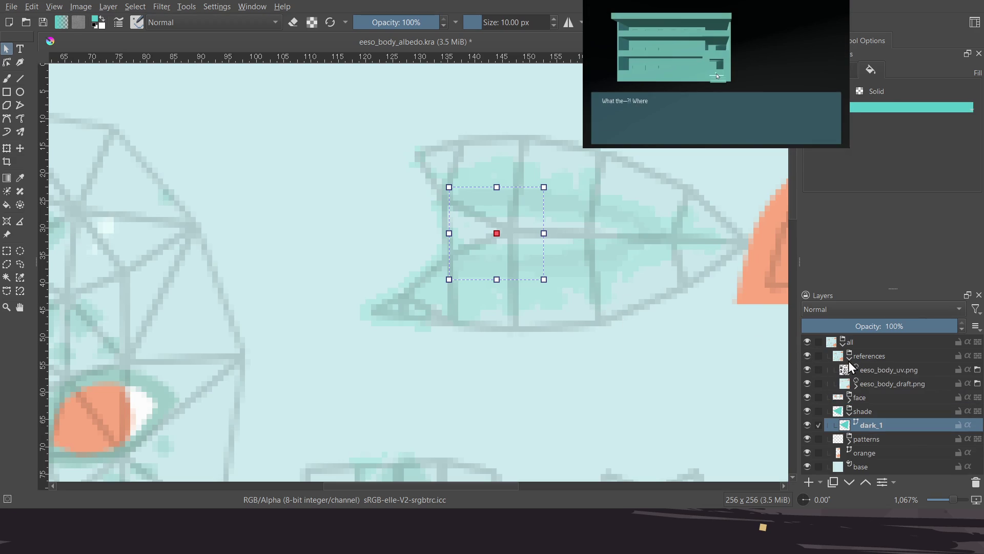
Hide the eeso_body_uv.png wireframe image while keeping the references group visible
{"action": "left_click", "coordinate": [808, 369]}
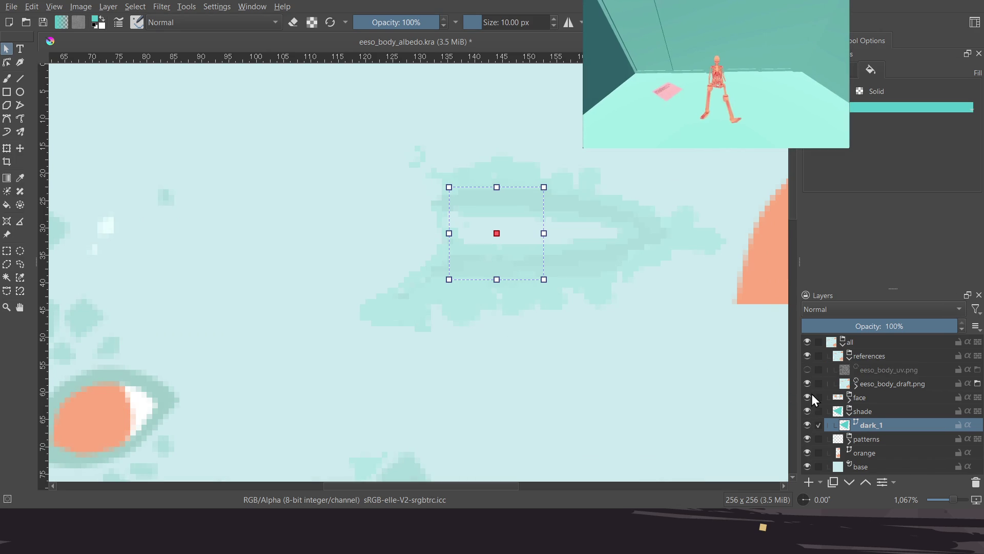
{"action": "left_click", "coordinate": [802, 357]}
{"action": "left_click", "coordinate": [803, 357]}
{"action": "left_click", "coordinate": [802, 356]}
{"action": "left_click", "coordinate": [802, 356]}
{"action": "scroll", "coordinate": [538, 219], "scroll_direction": "up", "scroll_amount": 2}
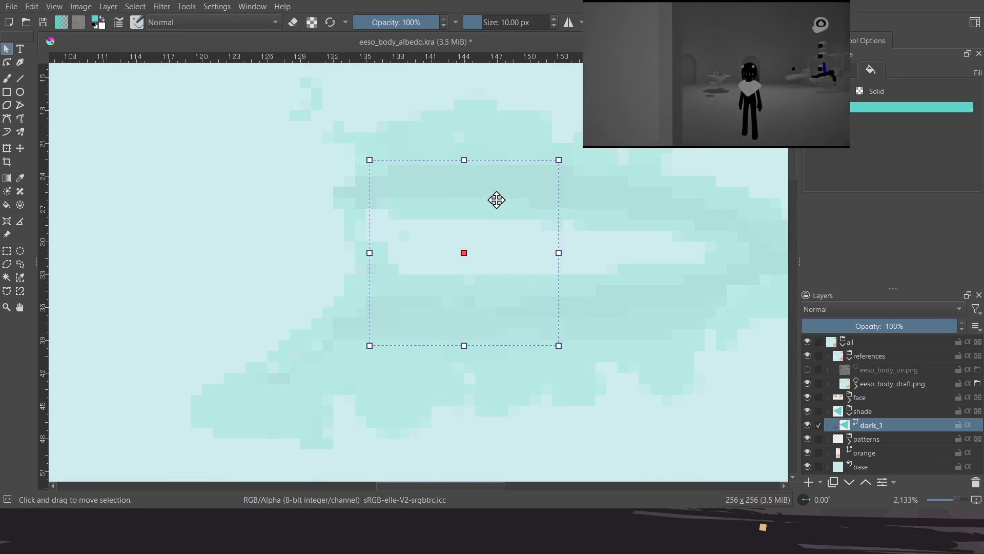
{"action": "middle_click_drag", "start_coordinate": [497, 198], "coordinate": [497, 246]}
{"action": "middle_click_drag", "start_coordinate": [533, 288], "coordinate": [515, 286]}
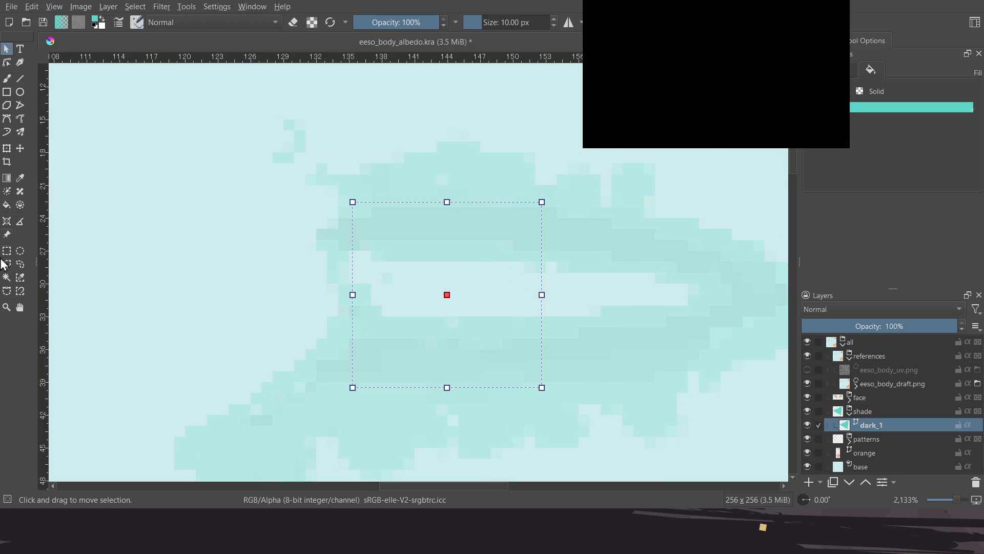
Select the old teal triangle shape on dark_1 and delete it
{"action": "left_click", "coordinate": [7, 120]}
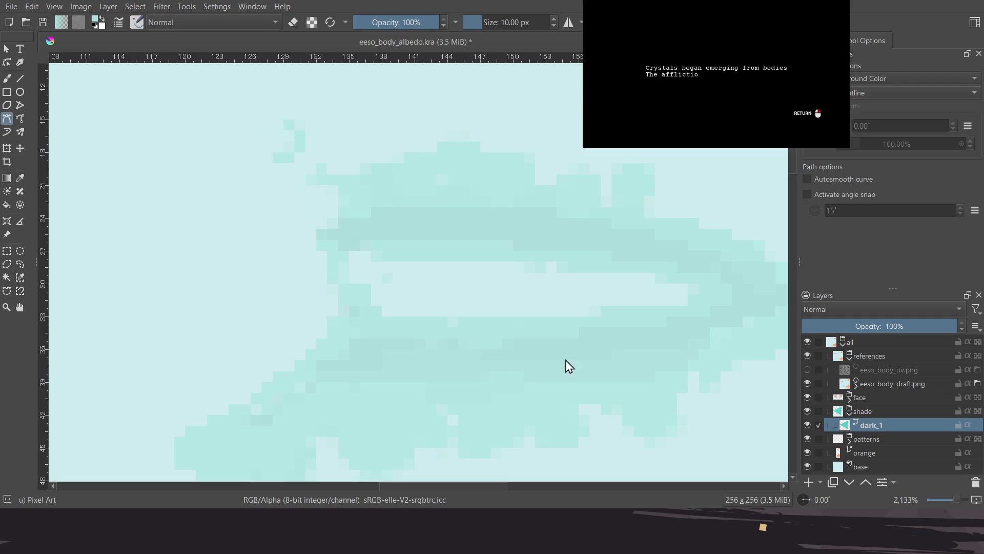
{"action": "scroll", "coordinate": [604, 367], "scroll_direction": "down", "scroll_amount": 2}
{"action": "left_click", "coordinate": [855, 386]}
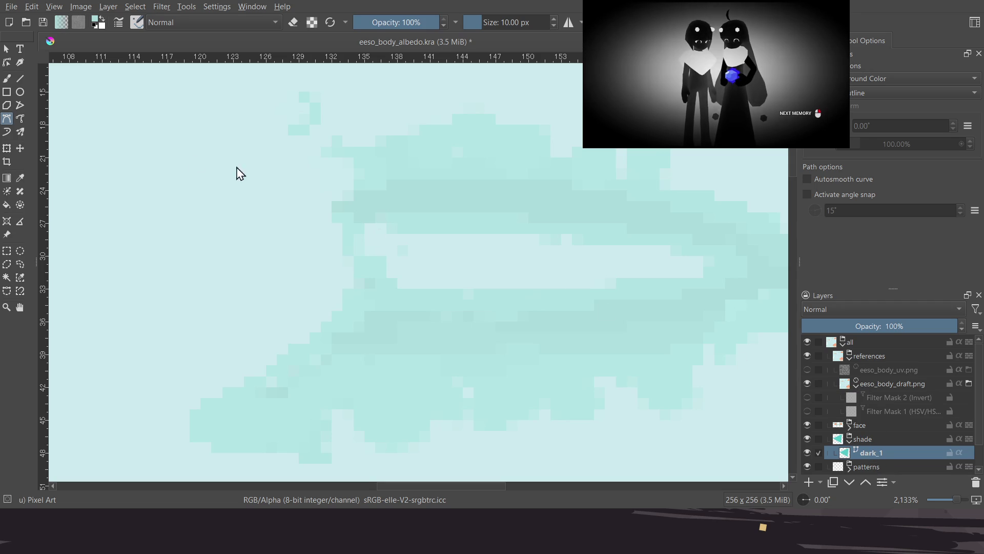
{"action": "left_click", "coordinate": [6, 62]}
{"action": "left_click", "coordinate": [470, 267]}
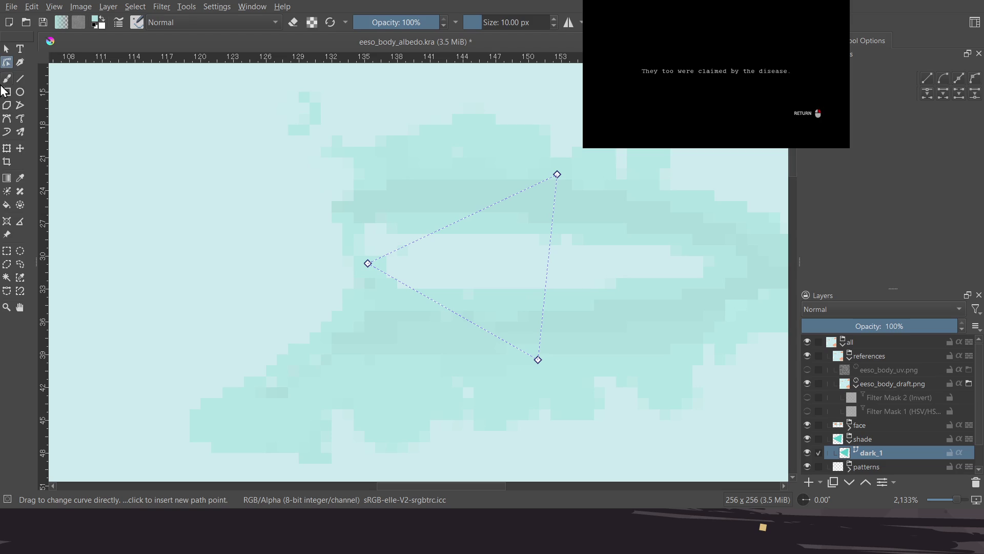
{"action": "left_click", "coordinate": [4, 50]}
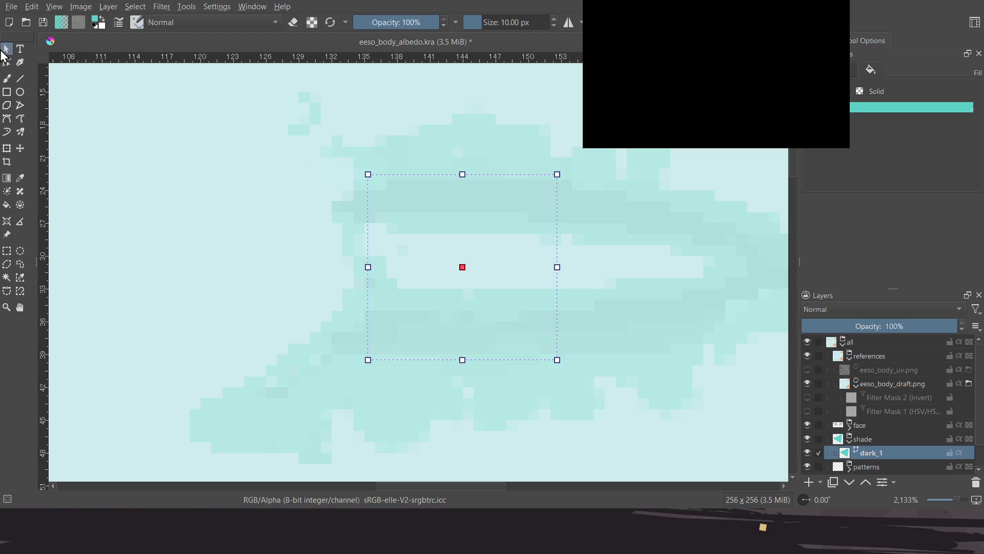
{"action": "left_click_drag", "start_coordinate": [405, 219], "coordinate": [438, 239]}
{"action": "key", "text": "Escape"}
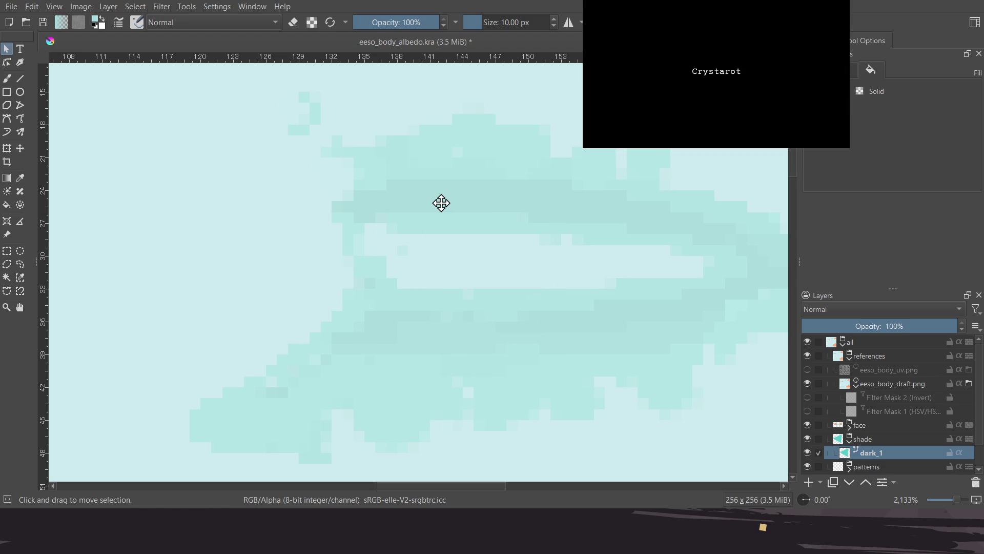
Draw a closed U-shaped Bezier outline along the darker teal band on dark_1
{"action": "left_click", "coordinate": [7, 118]}
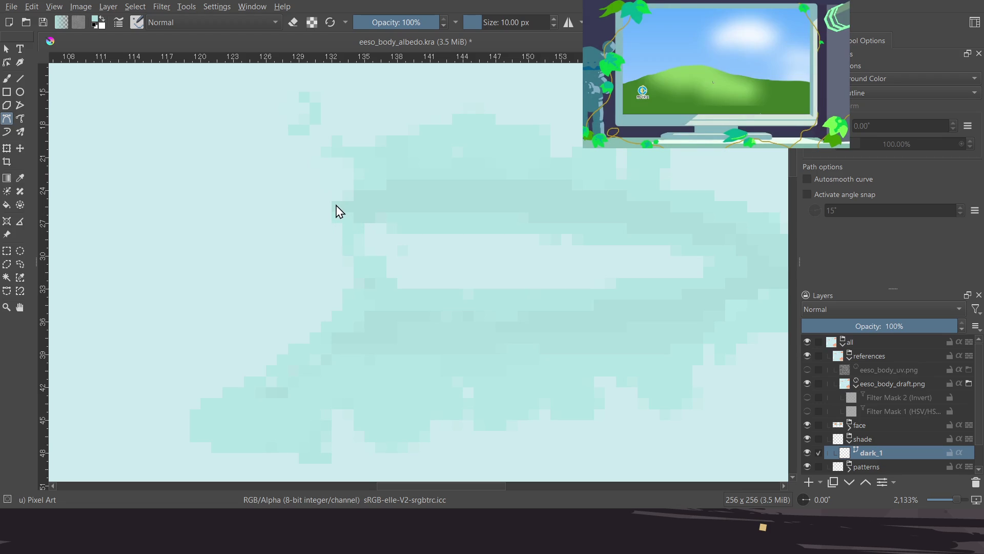
{"action": "left_click_drag", "start_coordinate": [525, 183], "coordinate": [617, 193]}
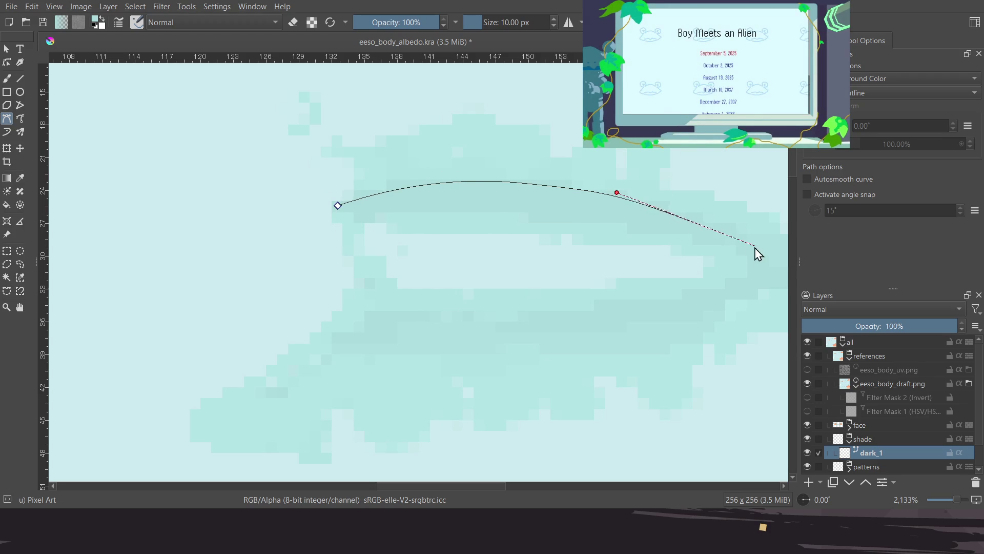
{"action": "left_click_drag", "start_coordinate": [765, 272], "coordinate": [758, 322]}
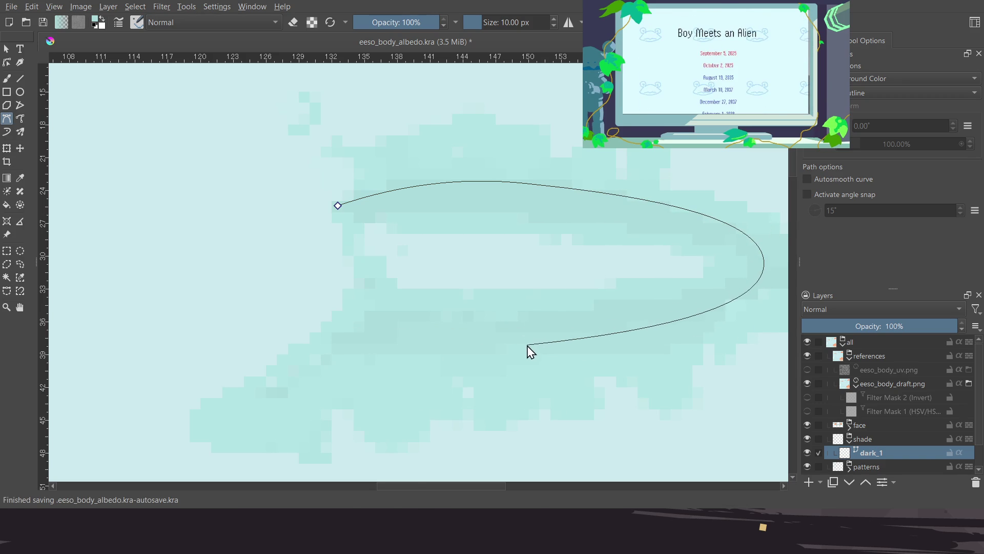
{"action": "mouse_move", "coordinate": [533, 351]}
{"action": "left_mouse_down"}
{"action": "mouse_move", "coordinate": [442, 358]}
{"action": "mouse_move", "coordinate": [413, 348]}
{"action": "left_mouse_up"}
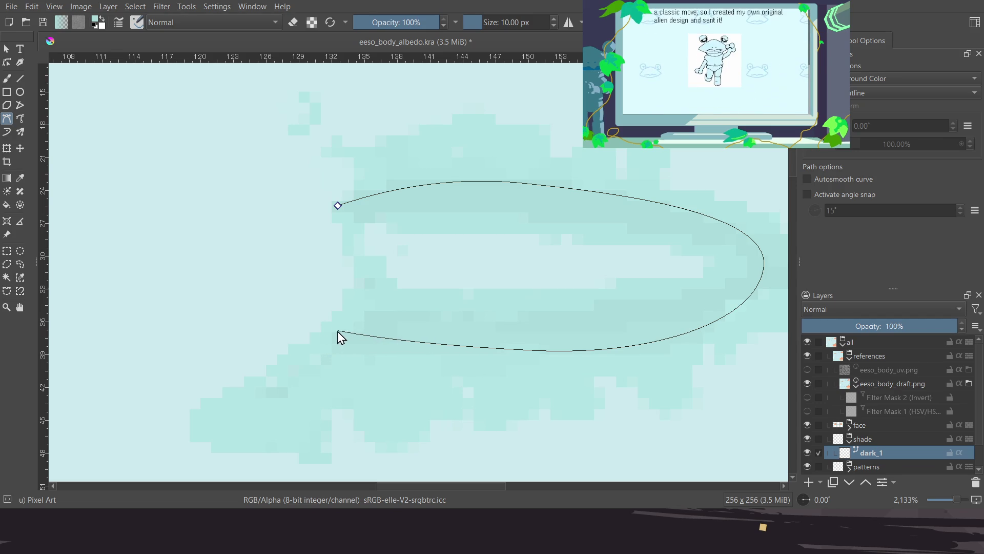
{"action": "left_click_drag", "start_coordinate": [331, 312], "coordinate": [547, 322]}
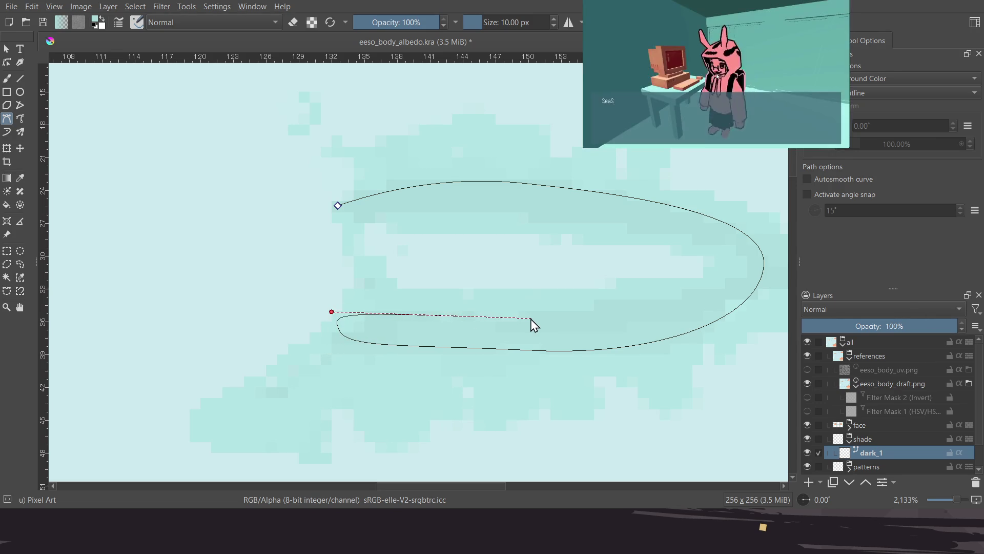
{"action": "left_click_drag", "start_coordinate": [485, 324], "coordinate": [607, 318]}
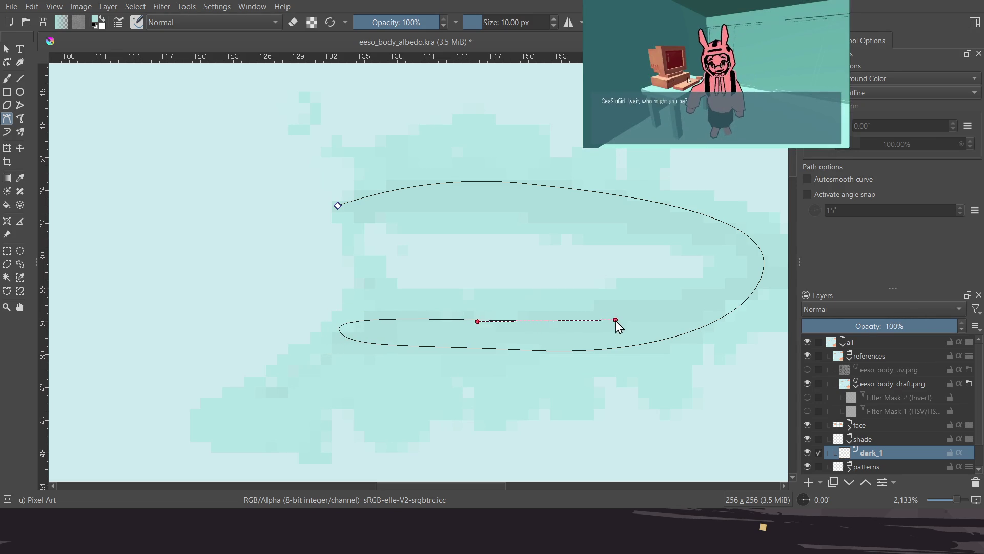
{"action": "left_click_drag", "start_coordinate": [744, 279], "coordinate": [748, 227]}
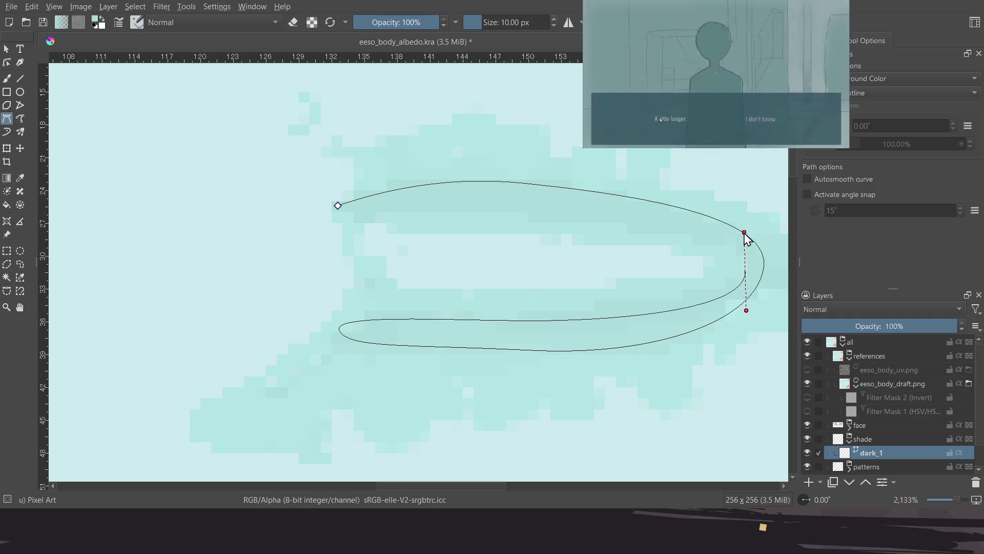
{"action": "left_click_drag", "start_coordinate": [530, 210], "coordinate": [475, 206]}
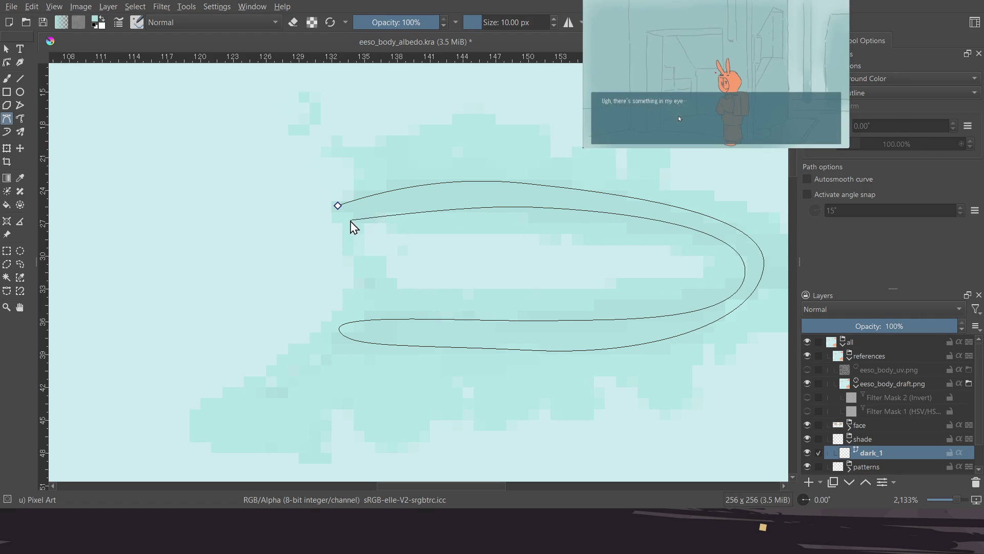
{"action": "left_click", "coordinate": [338, 206]}
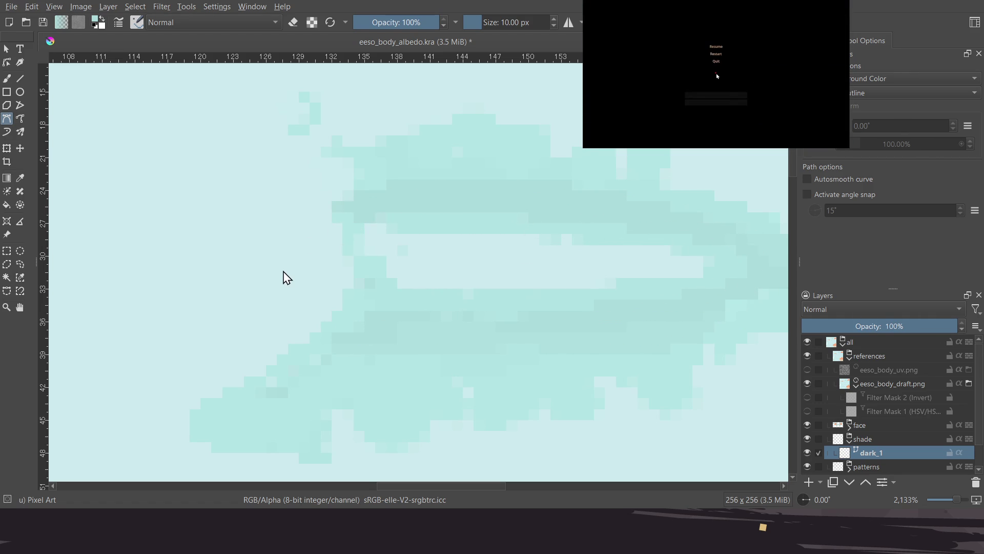
Select the new shape and round off the curve at its starting node
{"action": "left_click", "coordinate": [5, 51]}
{"action": "left_click", "coordinate": [430, 215]}
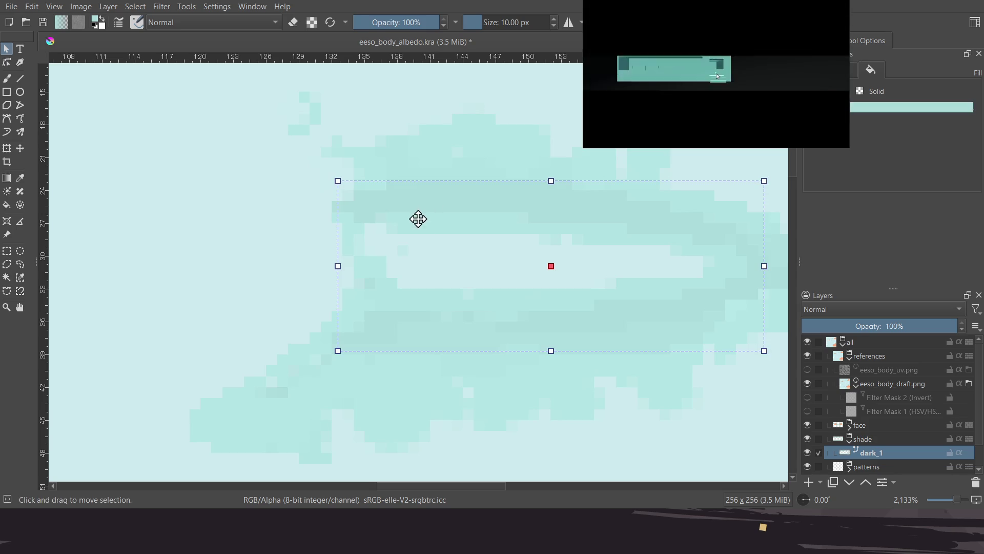
{"action": "left_click", "coordinate": [7, 62]}
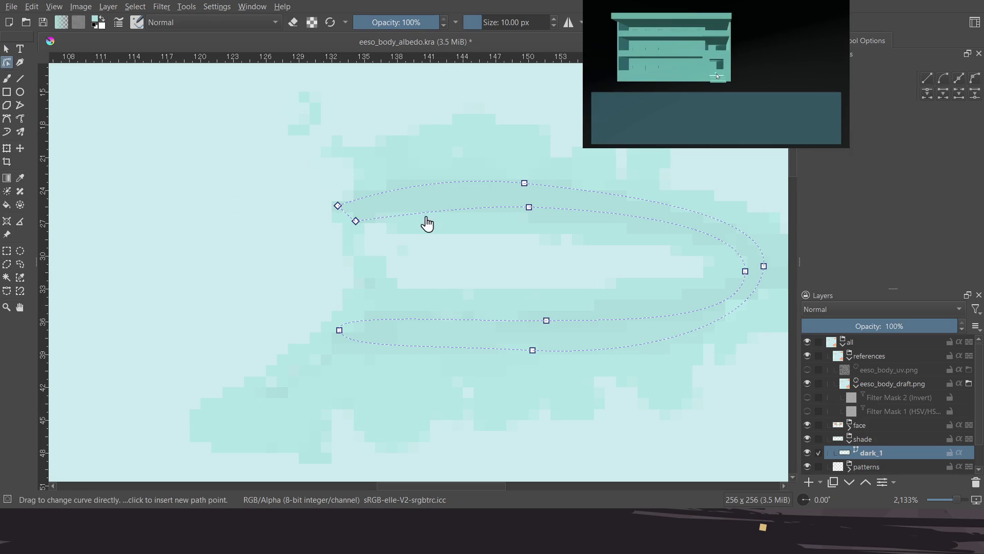
{"action": "left_click", "coordinate": [355, 221]}
{"action": "left_click", "coordinate": [337, 206]}
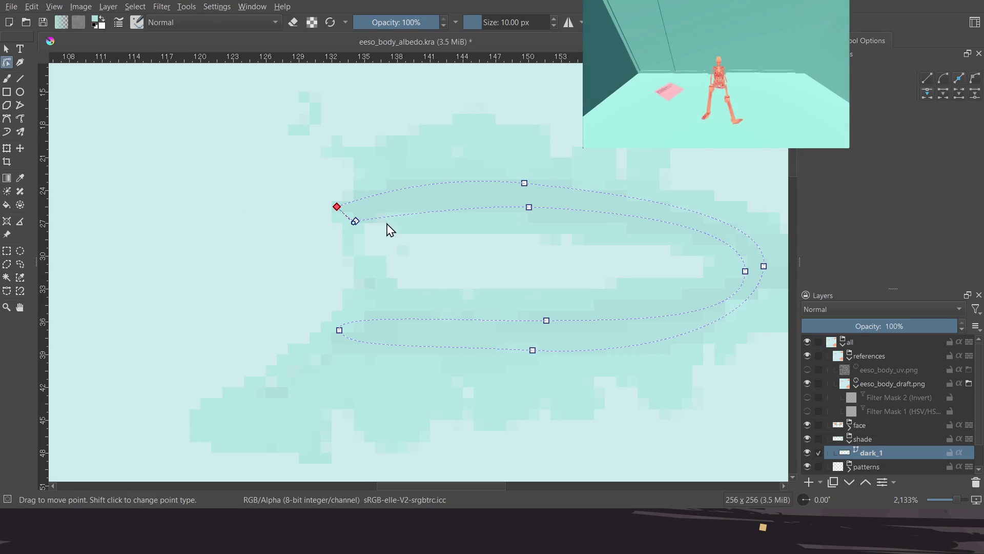
{"action": "left_click", "coordinate": [403, 196]}
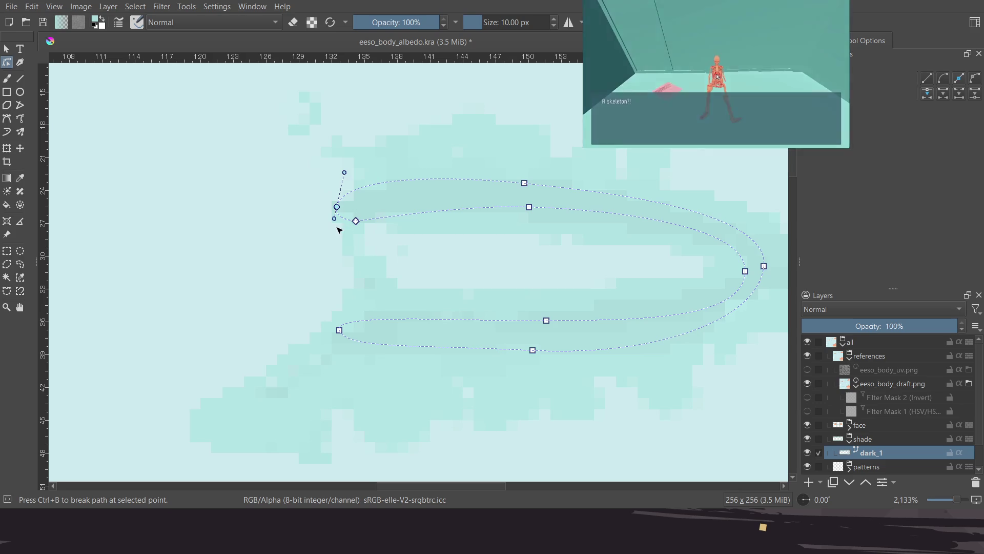
{"action": "left_click_drag", "start_coordinate": [337, 207], "coordinate": [343, 197]}
{"action": "left_click_drag", "start_coordinate": [351, 163], "coordinate": [352, 182]}
Smooth the inner tip node and tighten the curves along the lower edge and right bend
{"action": "left_click", "coordinate": [356, 221]}
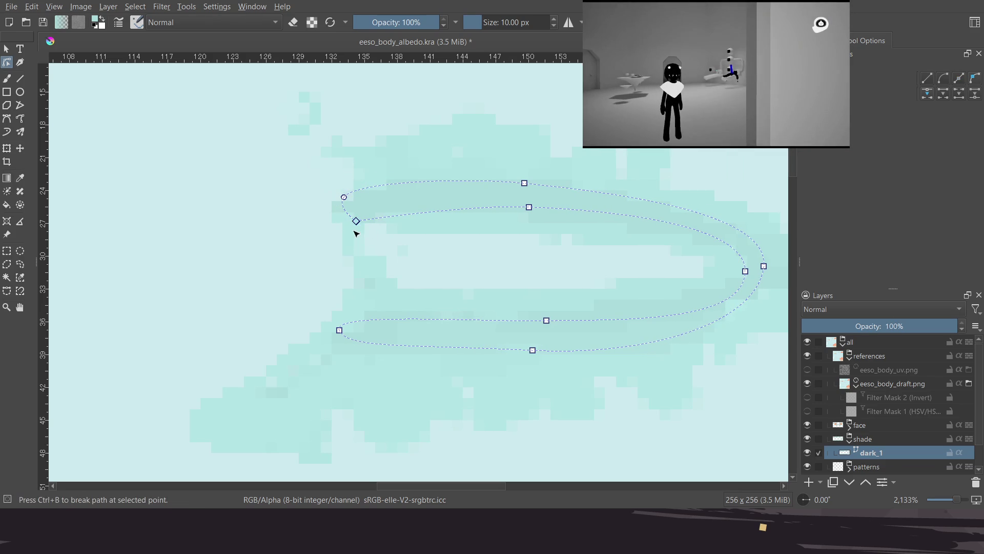
{"action": "left_click", "coordinate": [356, 221], "text": "shift"}
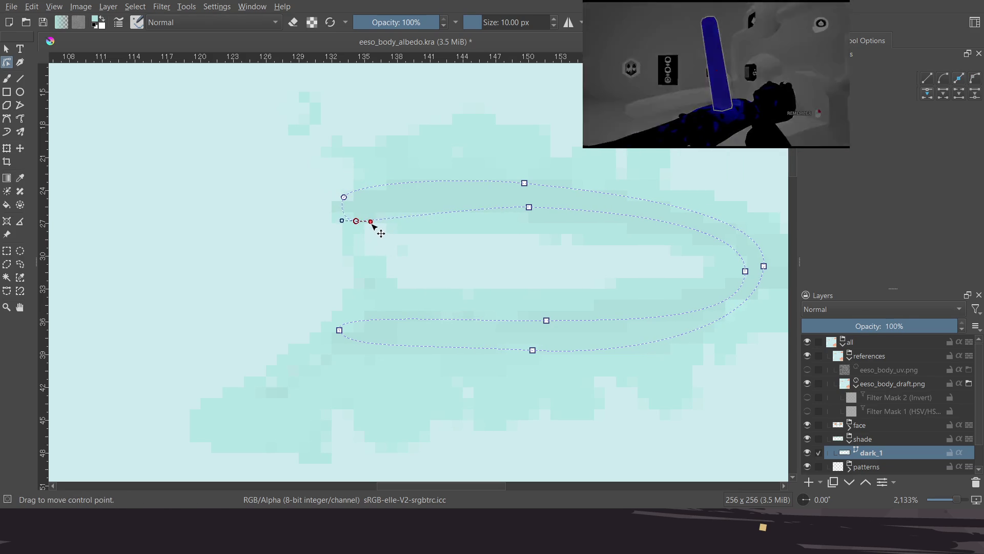
{"action": "left_click_drag", "start_coordinate": [364, 226], "coordinate": [369, 222]}
{"action": "middle_click_drag", "start_coordinate": [419, 265], "coordinate": [379, 245]}
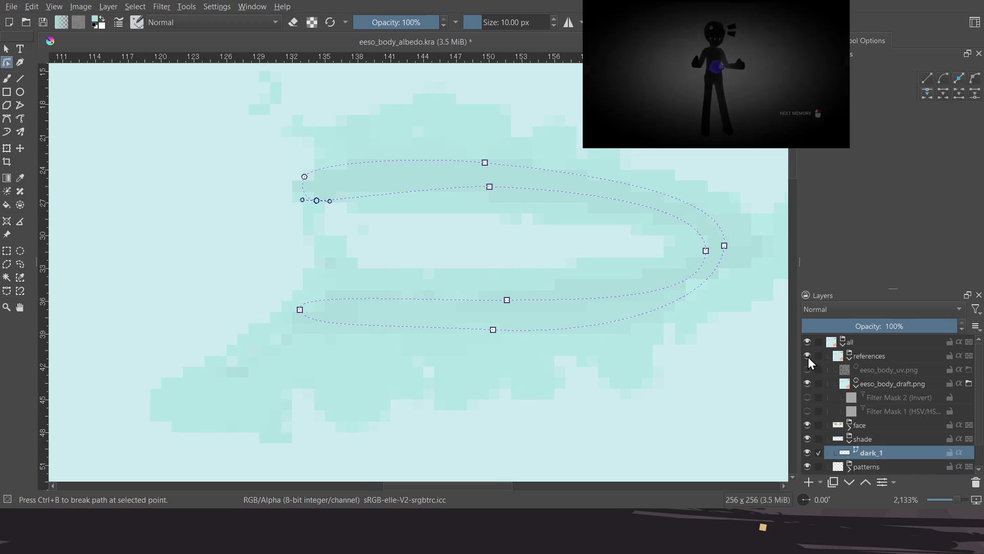
{"action": "left_click_drag", "start_coordinate": [508, 305], "coordinate": [496, 309]}
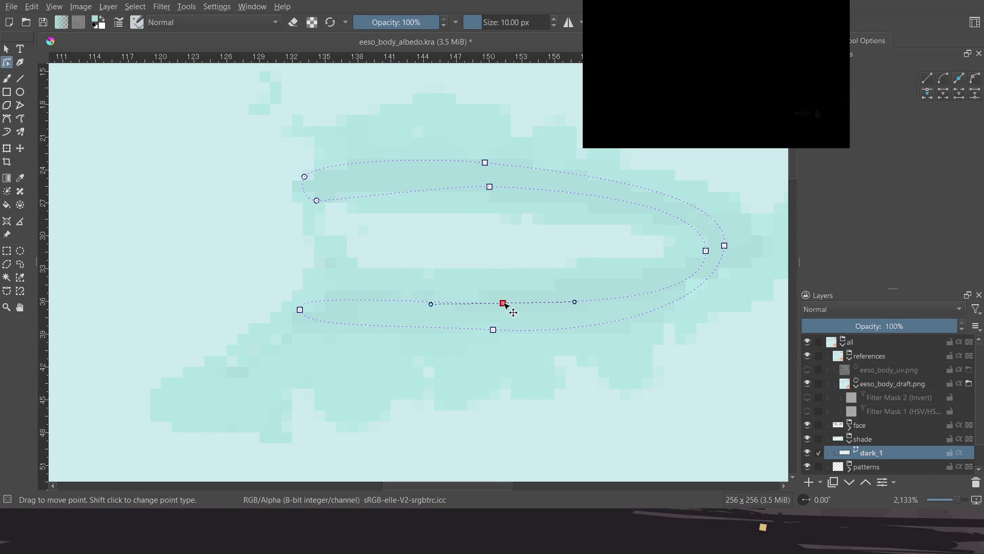
{"action": "left_click_drag", "start_coordinate": [567, 303], "coordinate": [541, 300]}
{"action": "left_click_drag", "start_coordinate": [707, 254], "coordinate": [703, 254]}
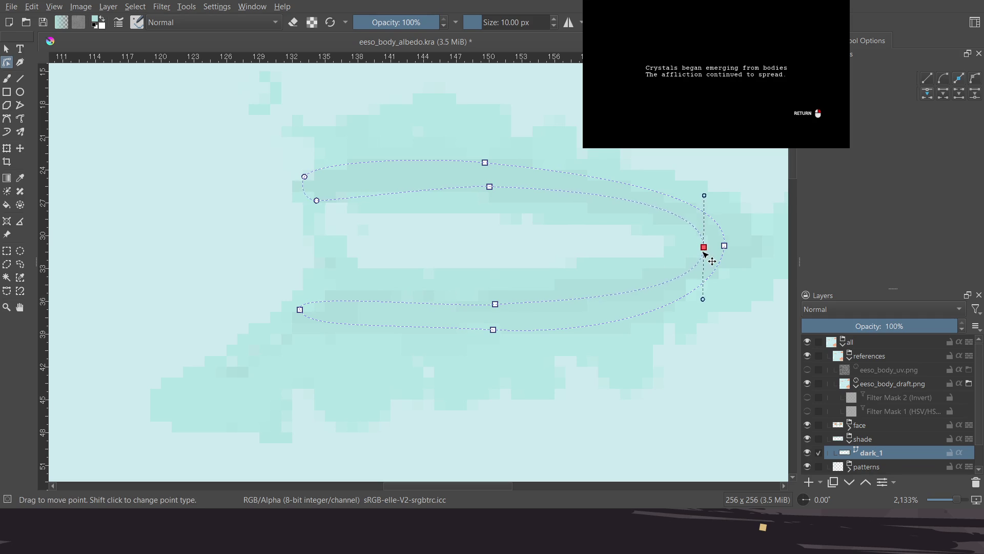
{"action": "left_click_drag", "start_coordinate": [703, 196], "coordinate": [703, 211]}
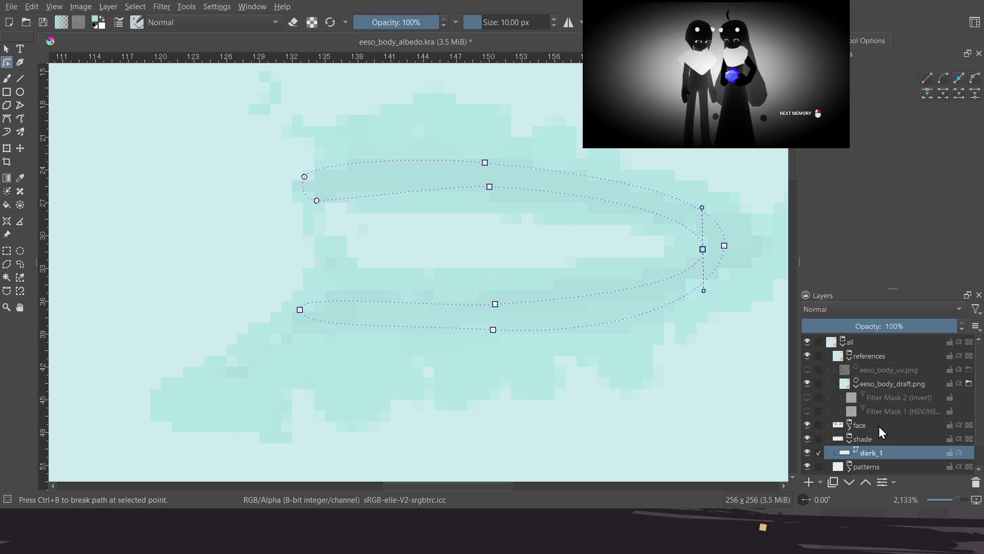
{"action": "scroll", "coordinate": [880, 429], "scroll_direction": "down", "scroll_amount": 1}
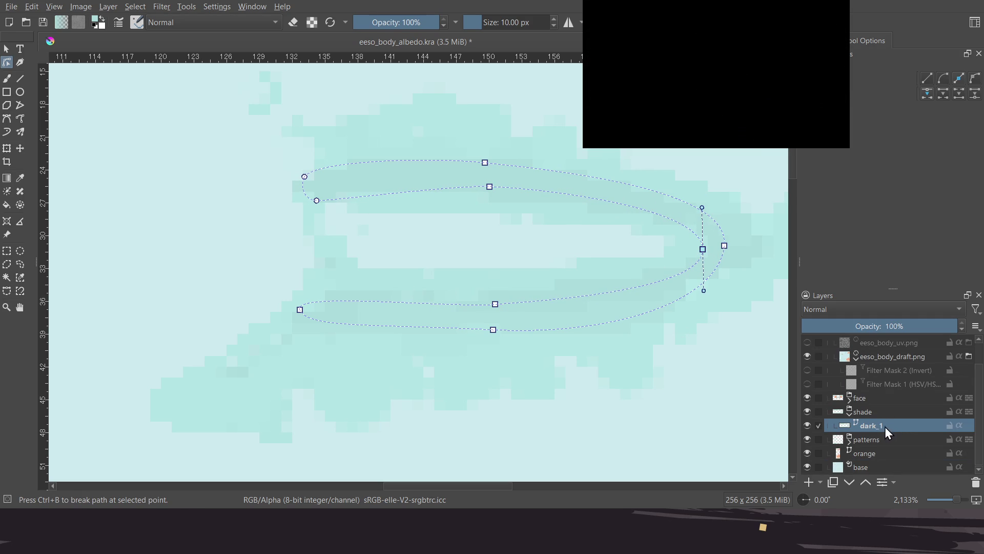
Rename the layer holding the shading shape from dark_1 to 'dark_2'
{"action": "double_click", "coordinate": [879, 427]}
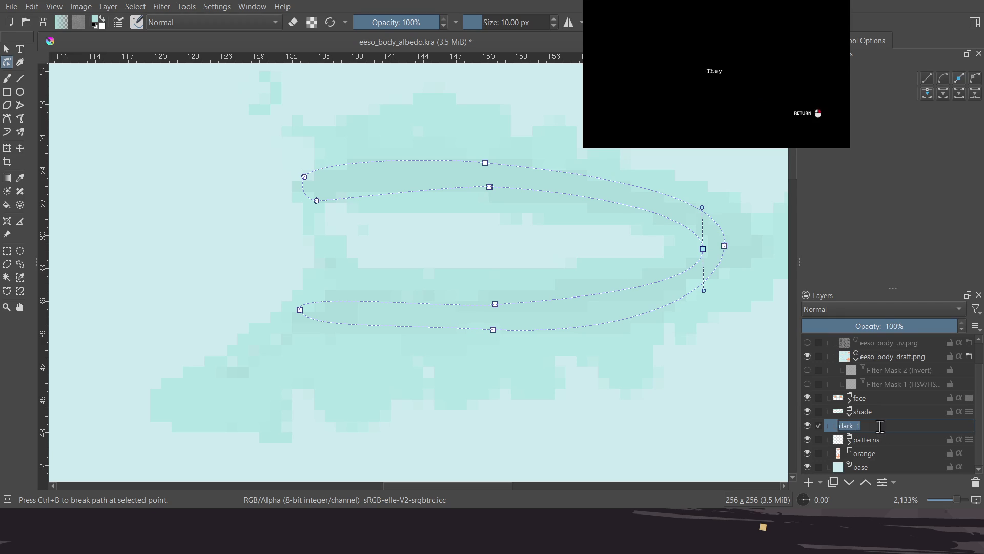
{"action": "key", "text": "BackSpace"}
{"action": "type", "text": "2"}
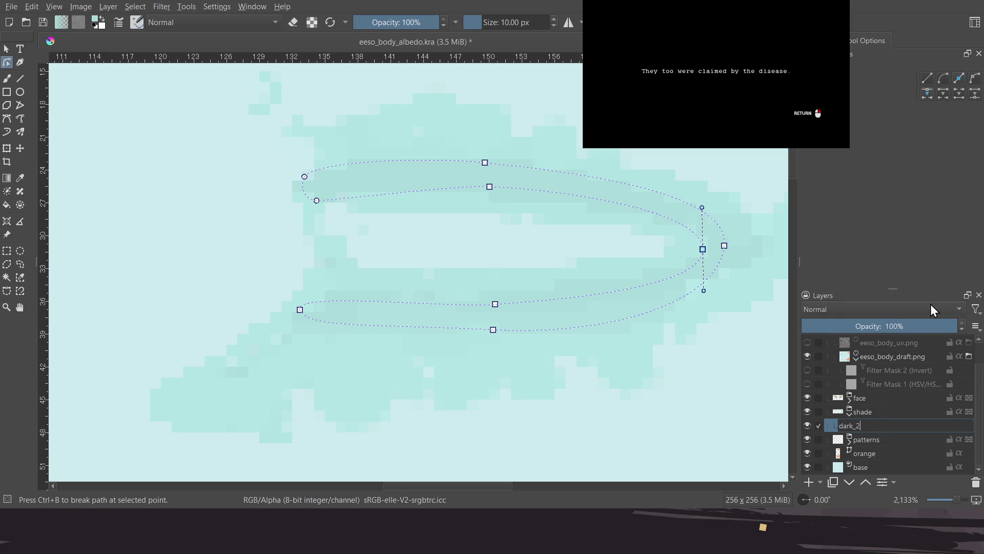
{"action": "key", "text": "Return"}
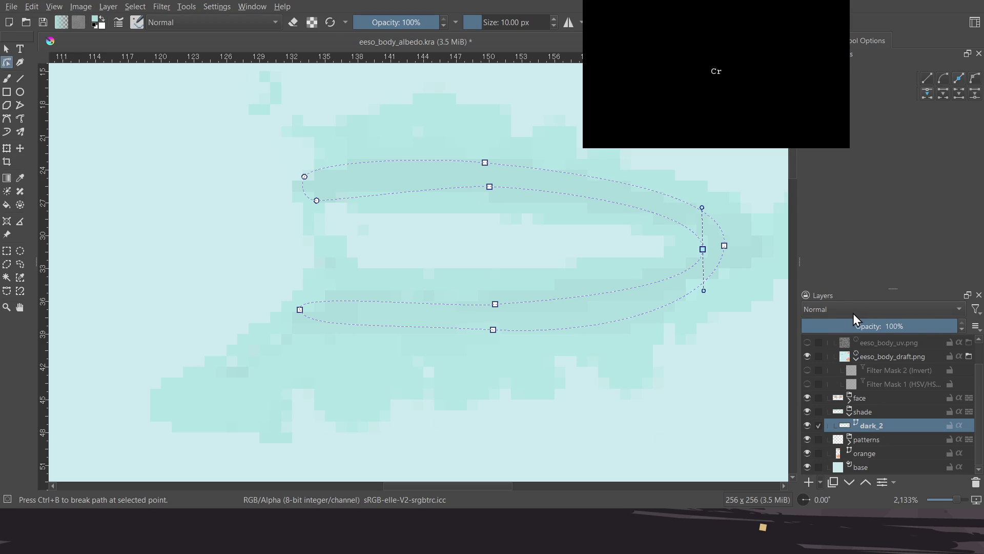
Add a new vector layer below dark_2 and name it 'dark_1'
{"action": "key", "text": "Return"}
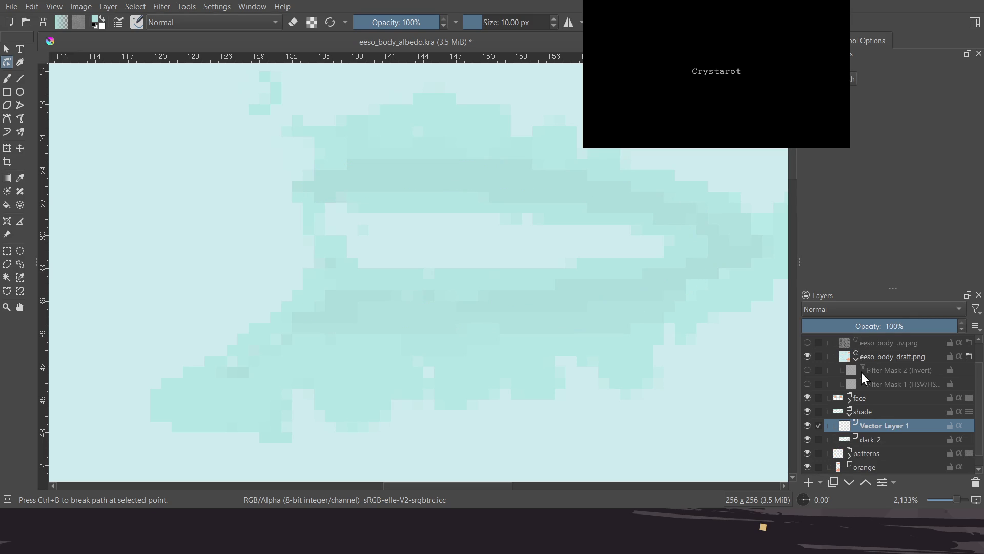
{"action": "left_click_drag", "start_coordinate": [881, 425], "coordinate": [883, 440]}
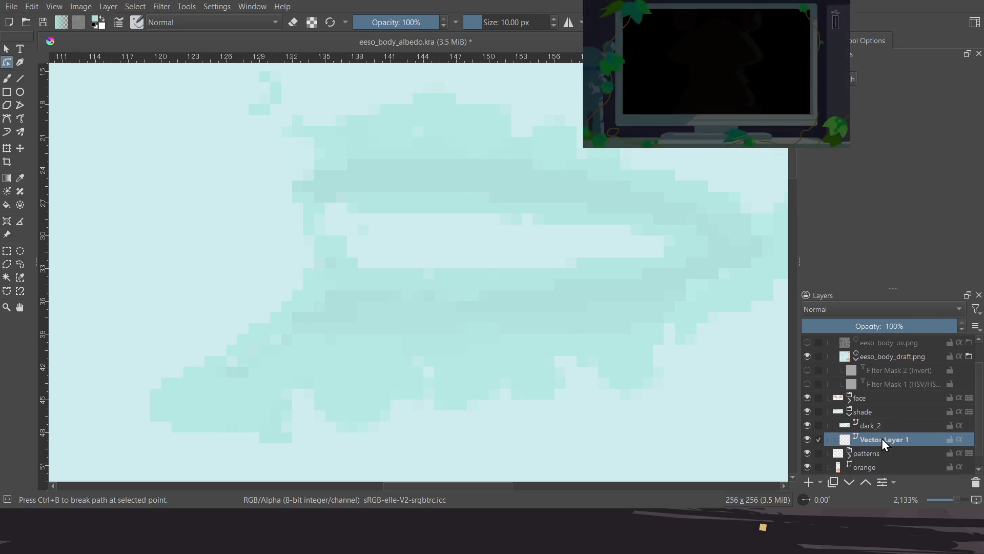
{"action": "double_click", "coordinate": [885, 441]}
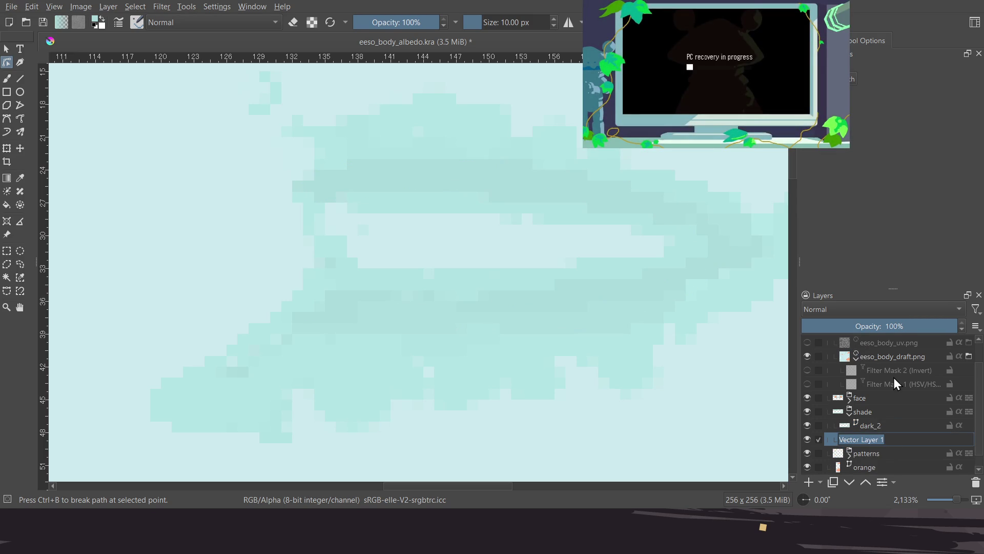
{"action": "type", "text": "dark_1"}
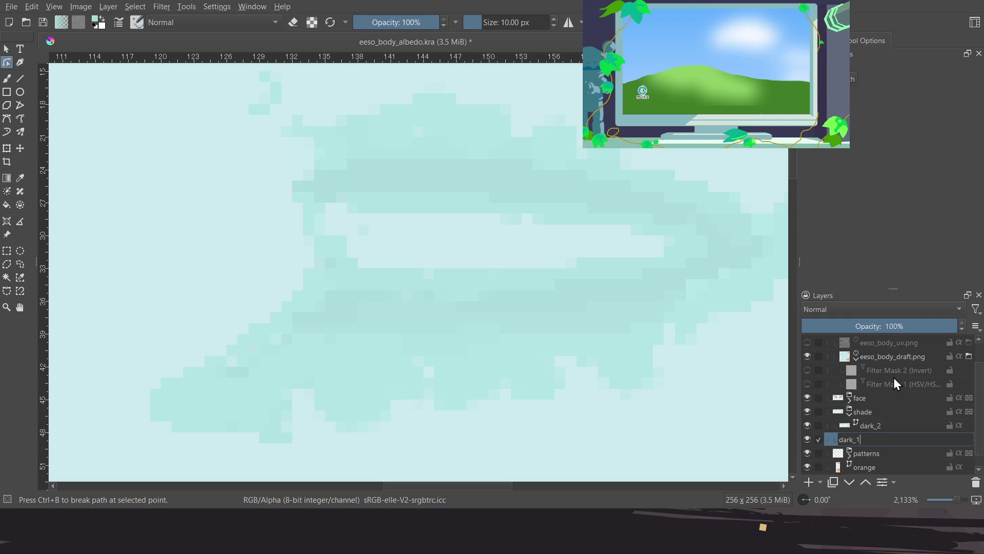
{"action": "key", "text": "Return"}
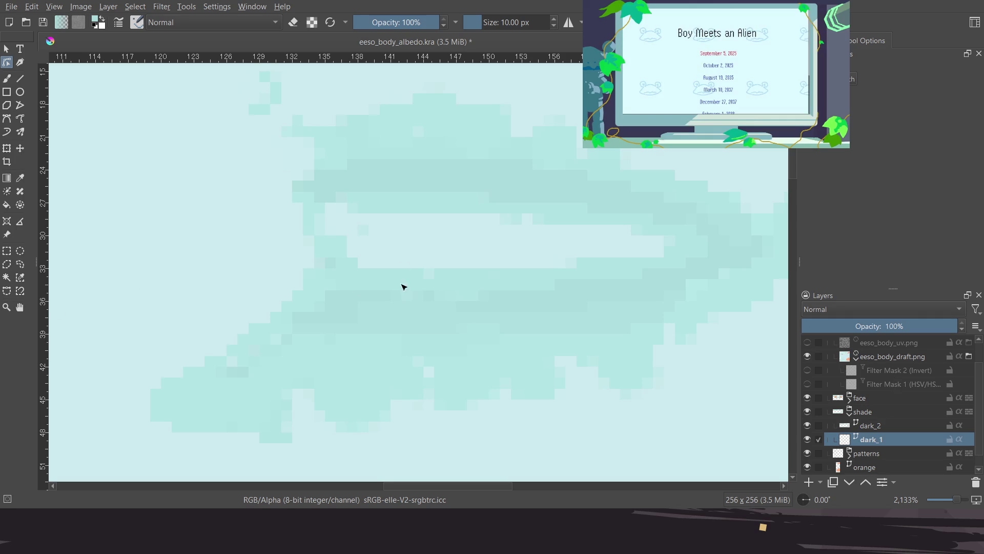
Save eeso_body_albedo.kra
{"action": "middle_click_drag", "start_coordinate": [392, 288], "coordinate": [377, 280]}
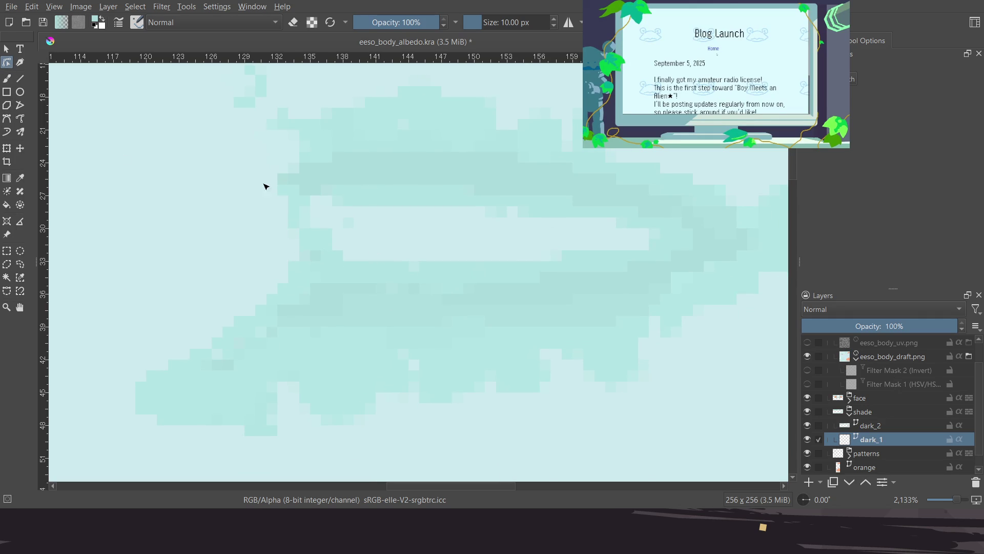
{"action": "middle_click_drag", "start_coordinate": [179, 176], "coordinate": [144, 181]}
{"action": "key", "text": "ctrl+s"}
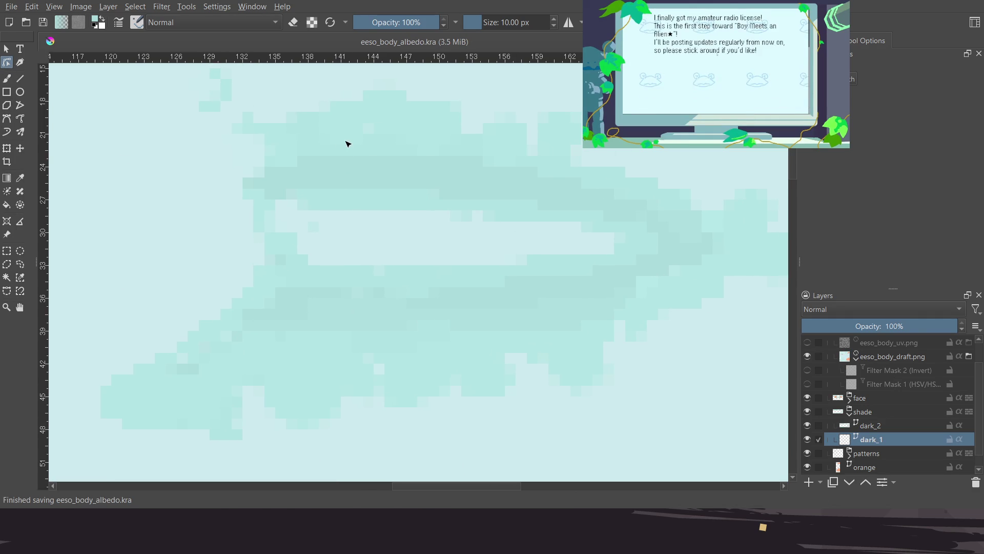
{"action": "middle_click_drag", "start_coordinate": [303, 133], "coordinate": [313, 155]}
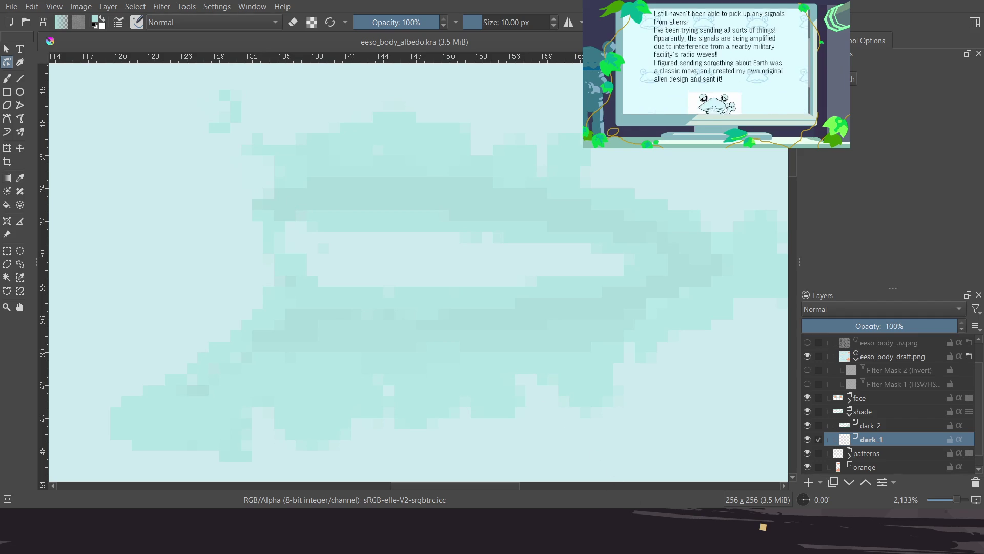
{"action": "scroll", "coordinate": [482, 378], "scroll_direction": "down", "scroll_amount": 1}
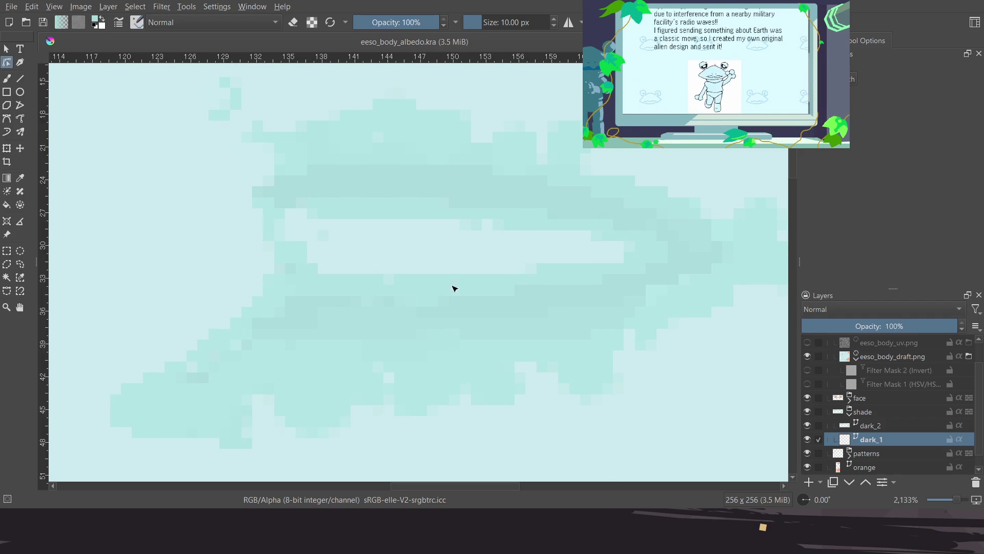
{"action": "left_click", "coordinate": [7, 123]}
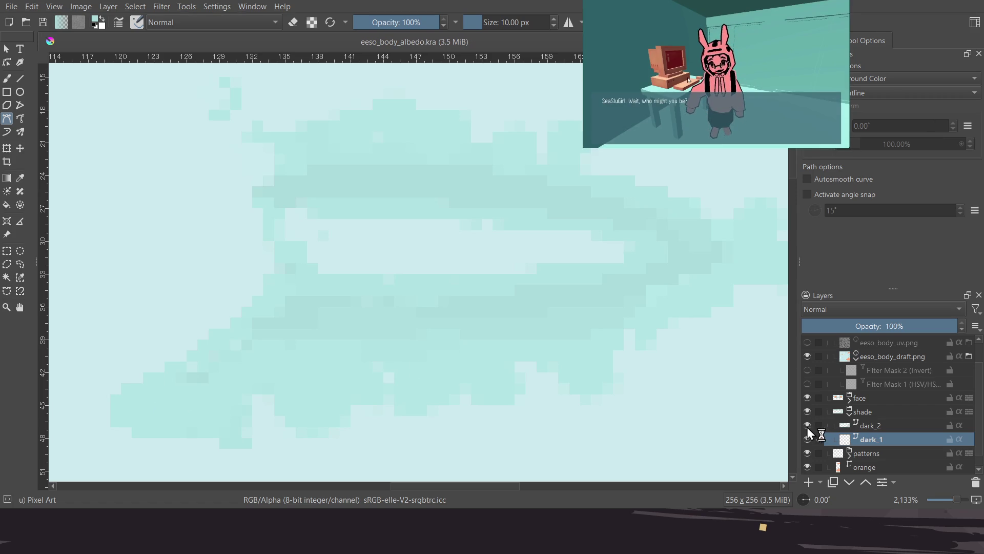
Toggle the draft layer off and on to check the shading stroke
{"action": "left_click", "coordinate": [807, 356]}
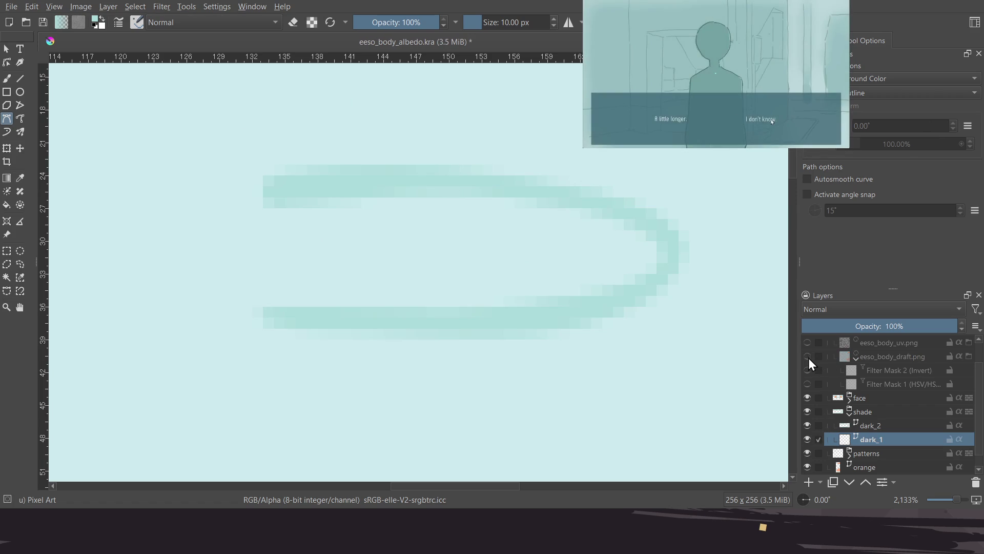
{"action": "left_click", "coordinate": [807, 358]}
{"action": "left_click", "coordinate": [810, 360]}
{"action": "left_click", "coordinate": [810, 361]}
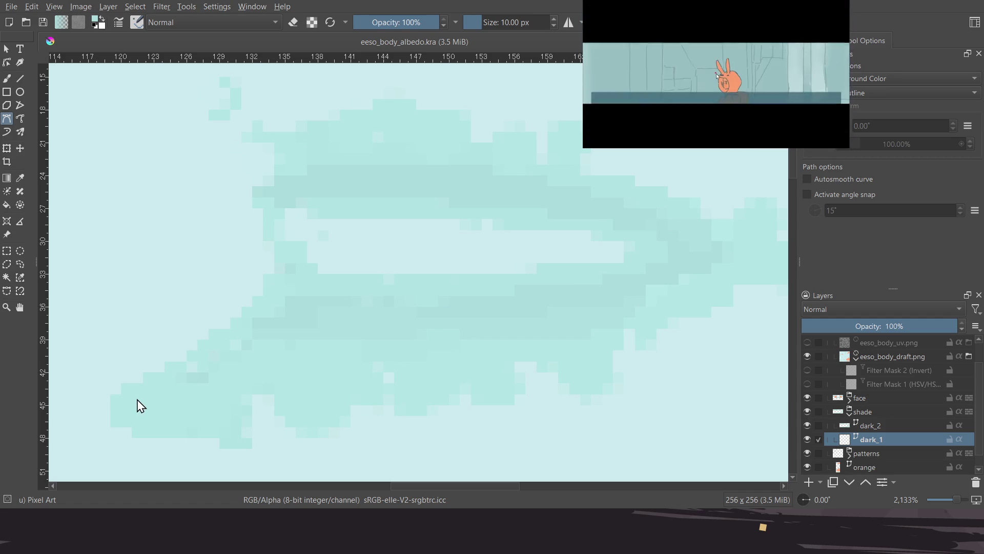
Draw a large closed Bezier shape on dark_1 tracing the draft's shading around the gap
{"action": "left_click", "coordinate": [117, 396]}
{"action": "left_click_drag", "start_coordinate": [282, 275], "coordinate": [290, 250]}
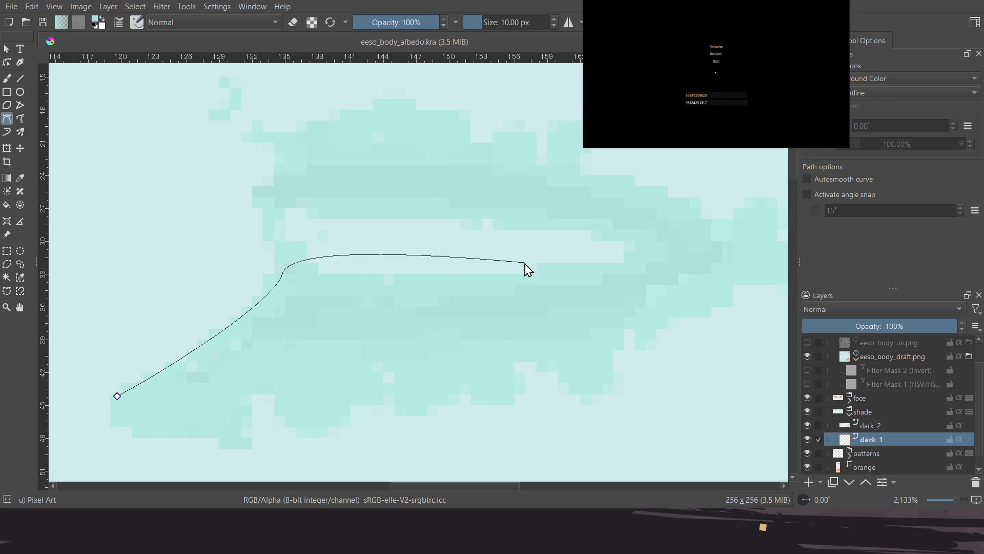
{"action": "left_click_drag", "start_coordinate": [528, 270], "coordinate": [629, 253]}
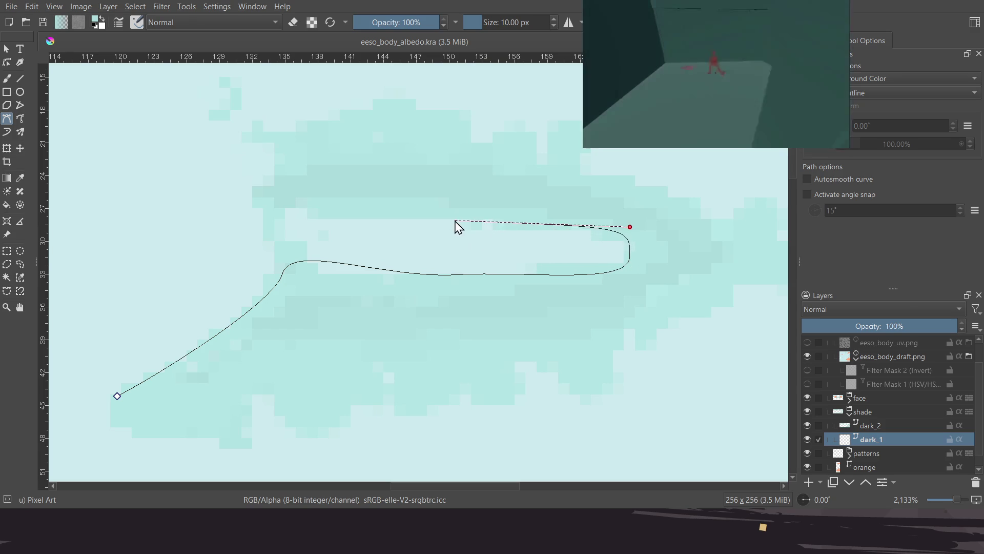
{"action": "left_click", "coordinate": [265, 208]}
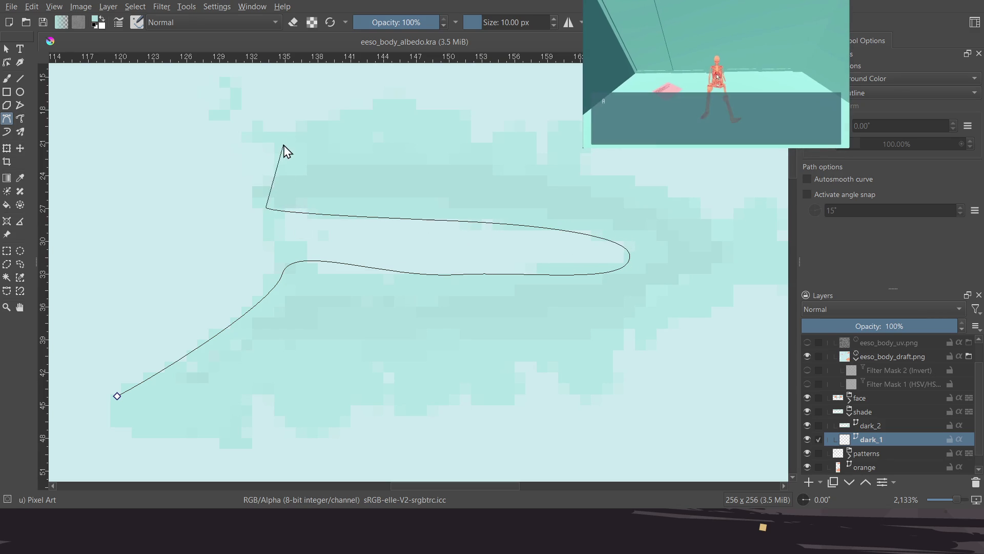
{"action": "left_click", "coordinate": [275, 137]}
{"action": "left_click_drag", "start_coordinate": [426, 122], "coordinate": [505, 137]}
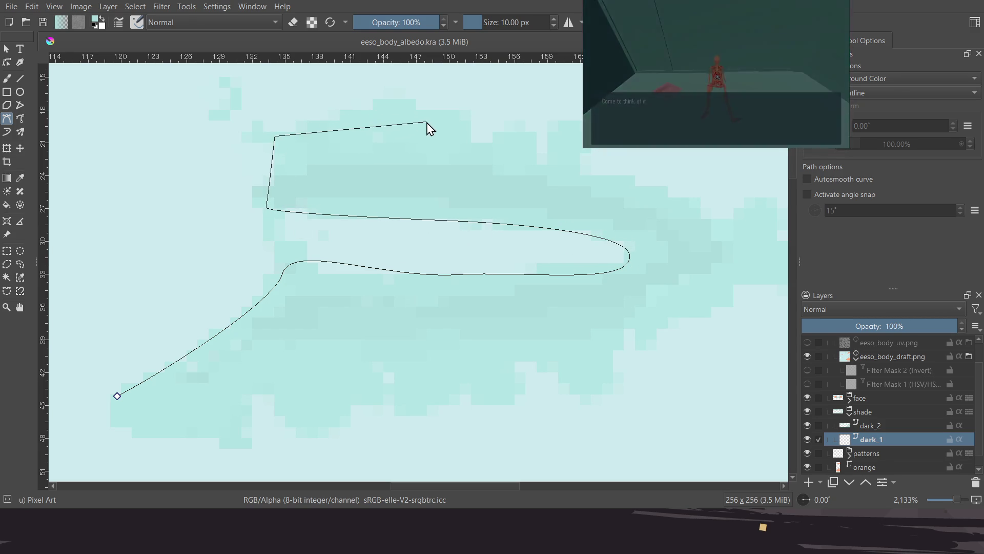
{"action": "mouse_move", "coordinate": [550, 161]}
{"action": "left_mouse_down"}
{"action": "mouse_move", "coordinate": [589, 189]}
{"action": "mouse_move", "coordinate": [666, 181]}
{"action": "left_mouse_up"}
{"action": "left_click_drag", "start_coordinate": [749, 260], "coordinate": [743, 346]}
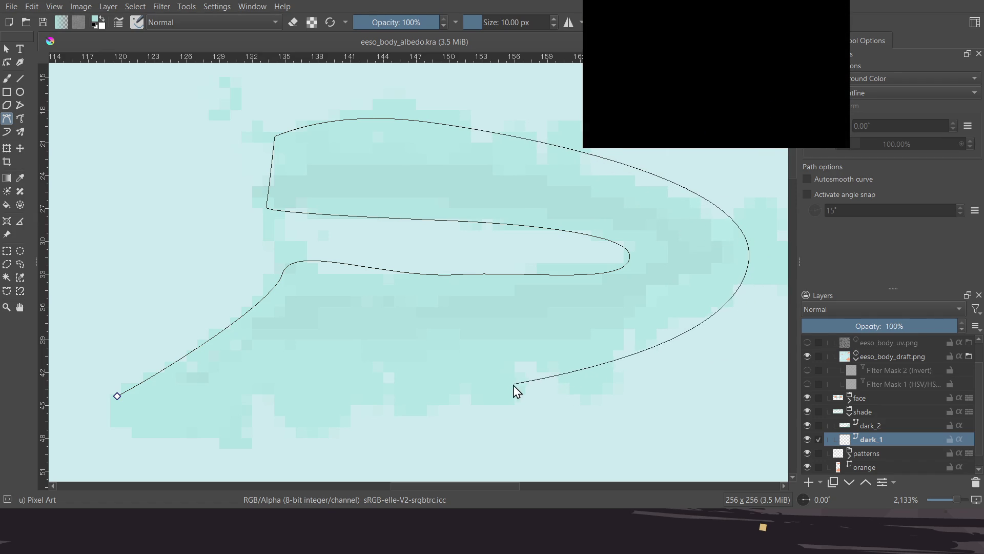
{"action": "left_click_drag", "start_coordinate": [363, 381], "coordinate": [294, 391]}
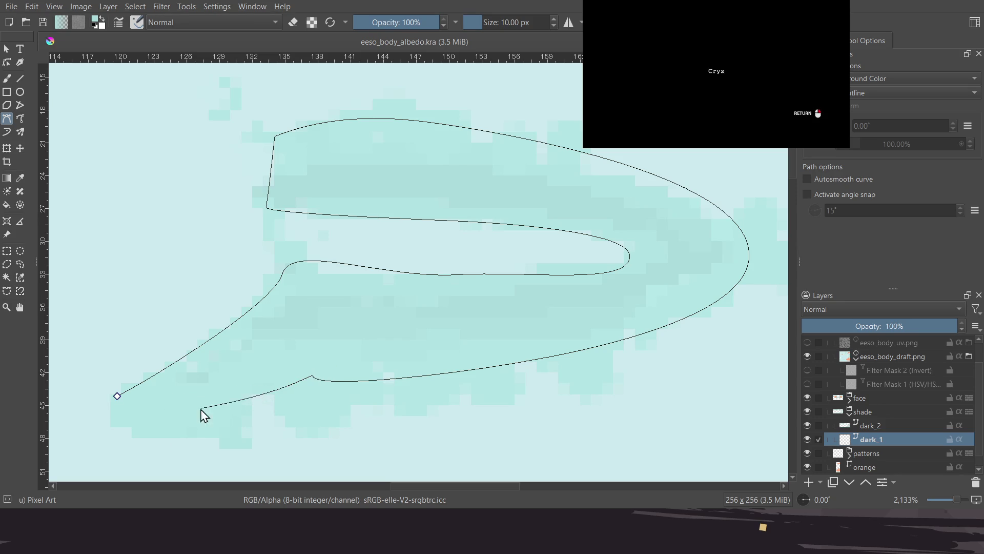
{"action": "left_click", "coordinate": [118, 396]}
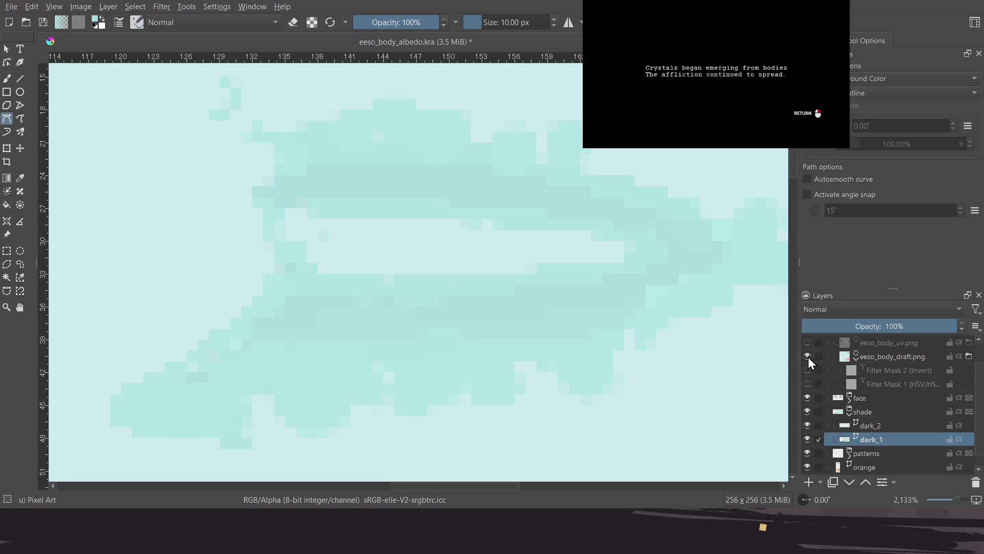
Turn on the draft's invert and HSV filters and move the draft below the shade layers
{"action": "left_click", "coordinate": [807, 370]}
{"action": "left_click", "coordinate": [808, 384]}
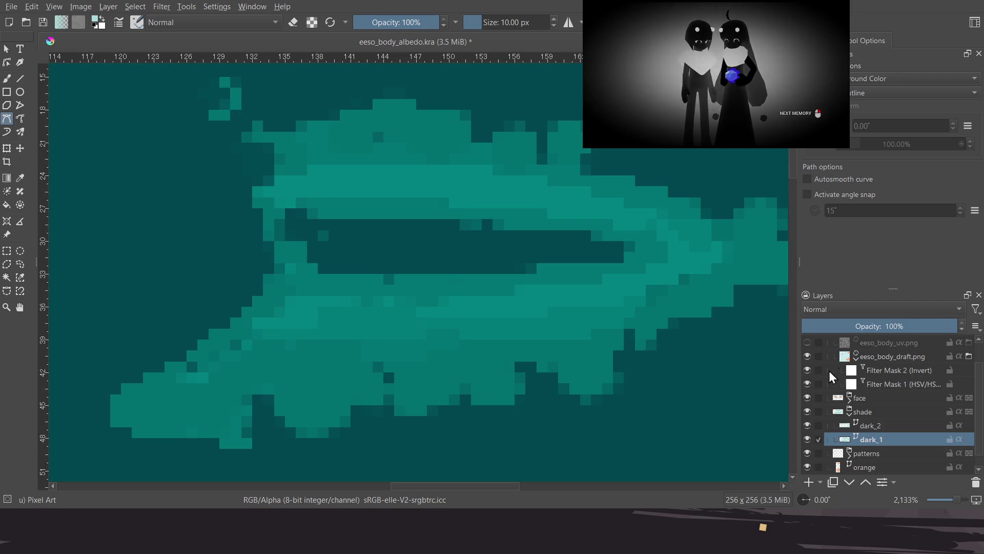
{"action": "left_click_drag", "start_coordinate": [879, 358], "coordinate": [925, 444]}
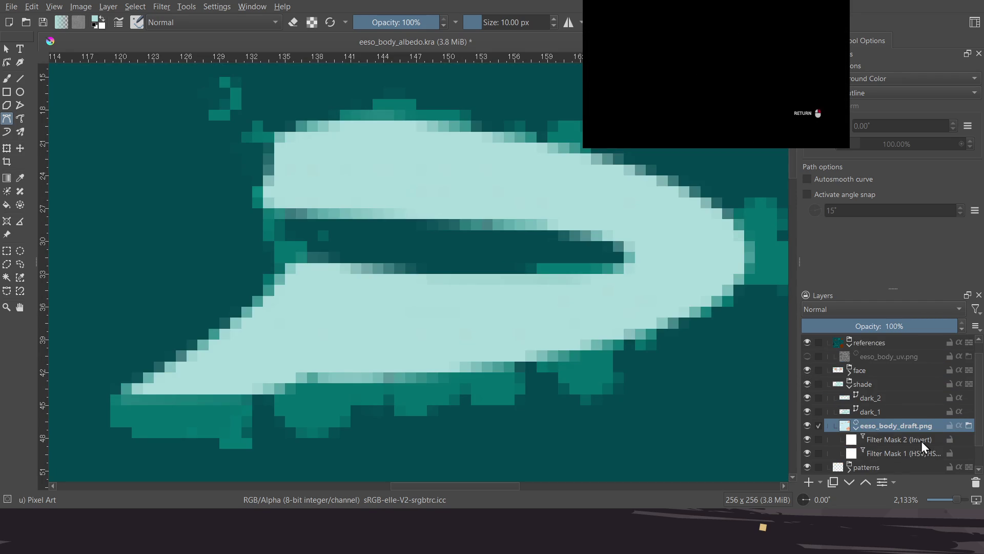
{"action": "left_click", "coordinate": [889, 413]}
{"action": "left_click", "coordinate": [878, 401]}
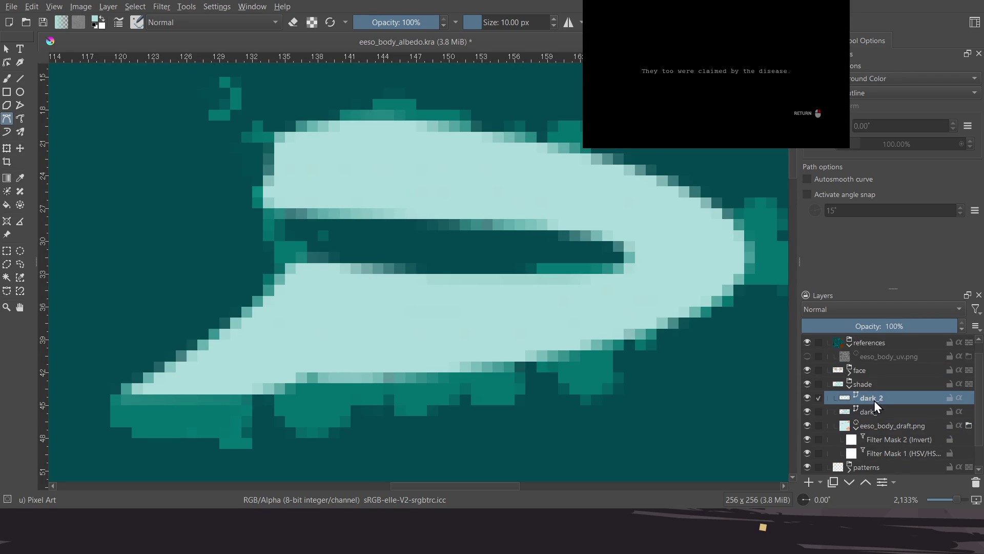
Compare dark_2 and dark_1 visibility, then disable the draft filters and move it above dark_2
{"action": "left_click", "coordinate": [806, 397]}
{"action": "left_click", "coordinate": [804, 396]}
{"action": "left_click", "coordinate": [805, 395]}
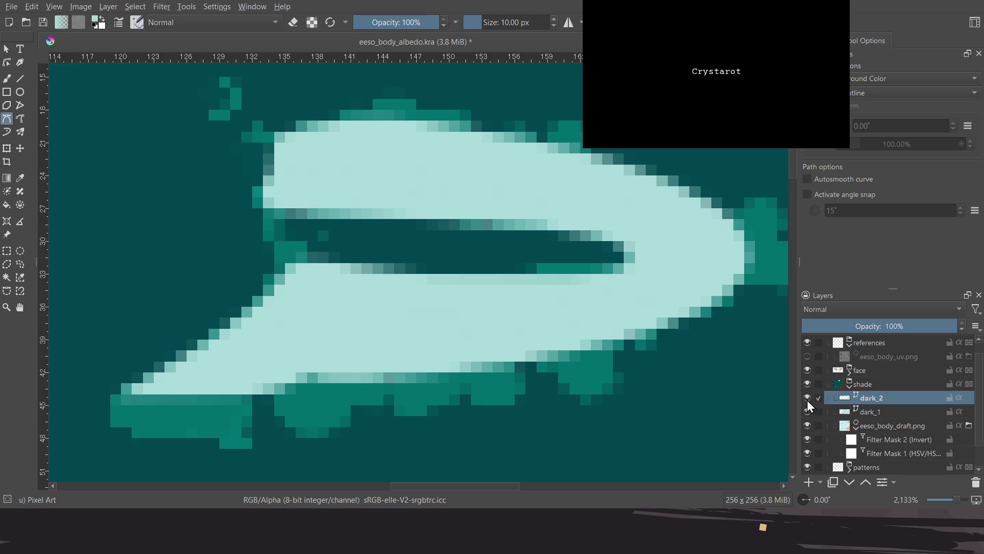
{"action": "left_click", "coordinate": [808, 399]}
{"action": "left_click", "coordinate": [808, 412]}
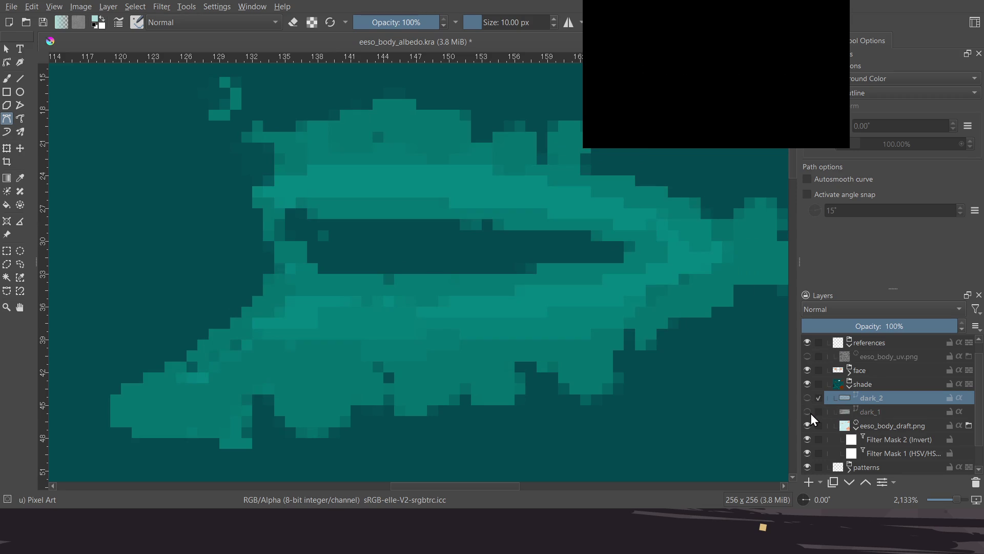
{"action": "left_click", "coordinate": [809, 412]}
{"action": "left_click", "coordinate": [807, 399]}
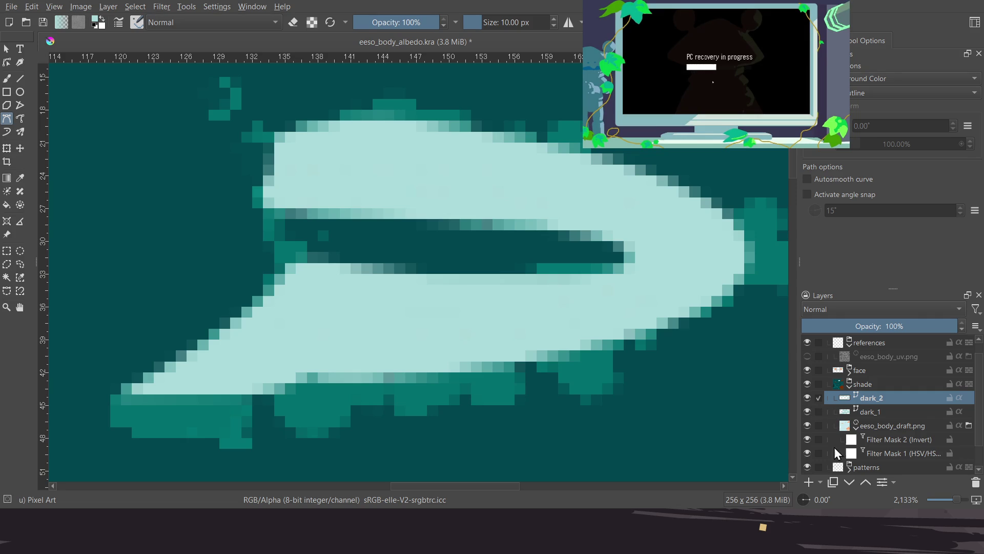
{"action": "left_click_drag", "start_coordinate": [807, 453], "coordinate": [808, 439]}
{"action": "mouse_move", "coordinate": [873, 427]}
{"action": "left_mouse_down"}
{"action": "mouse_move", "coordinate": [894, 397]}
{"action": "mouse_move", "coordinate": [892, 405]}
{"action": "left_mouse_up"}
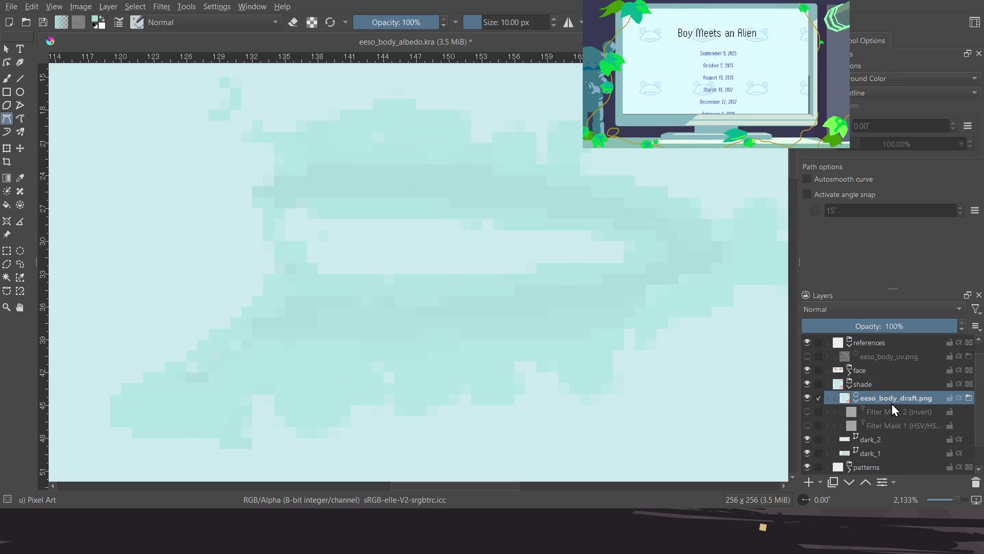